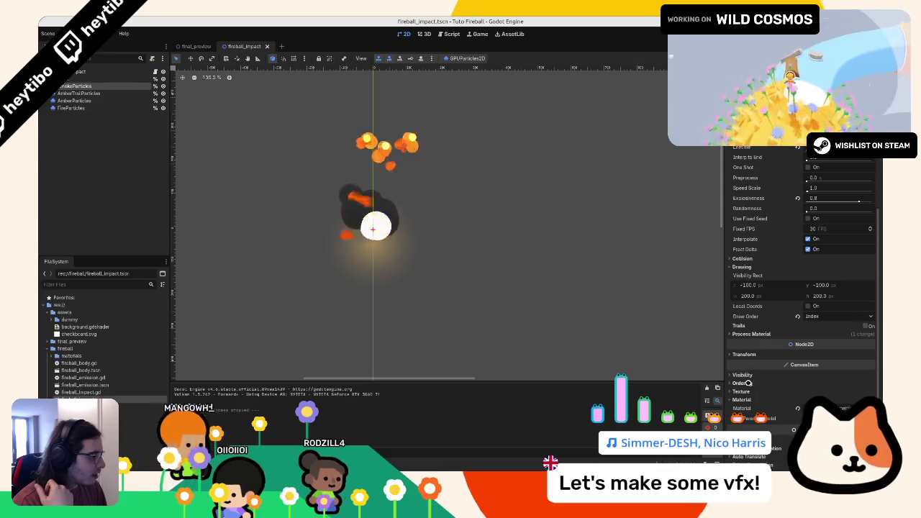
# Step: Set the impact particles' Z index to -1, test-run final_preview, then open the dummy scene
pyautogui.click(741, 328)
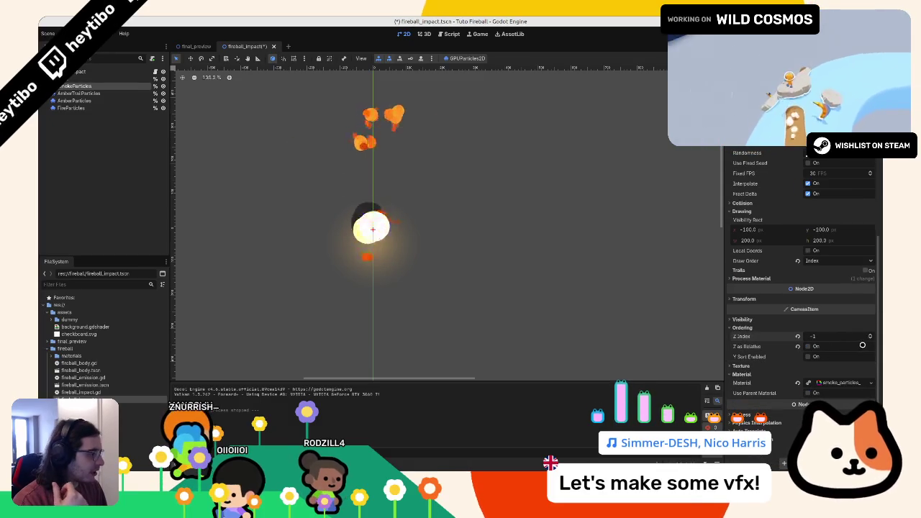
pyautogui.click(183, 46)
pyautogui.press('F6')
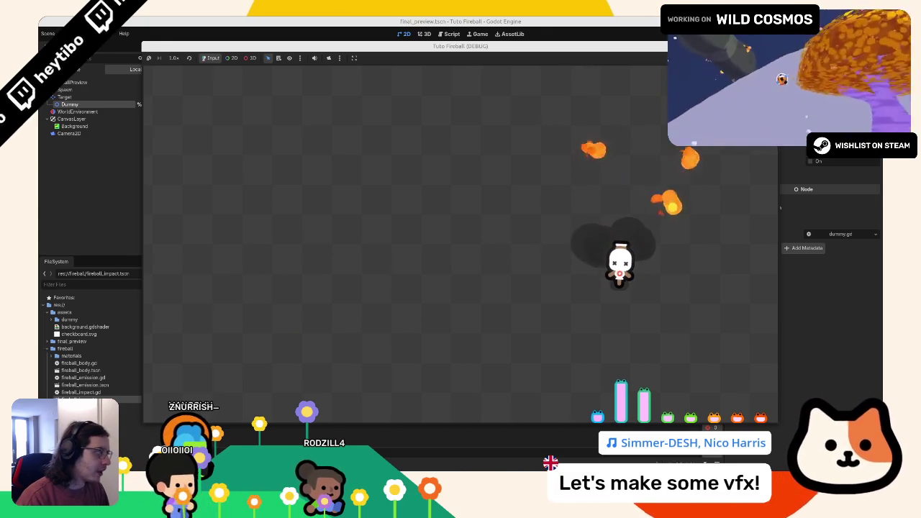
pyautogui.press('F8')
pyautogui.click(247, 46)
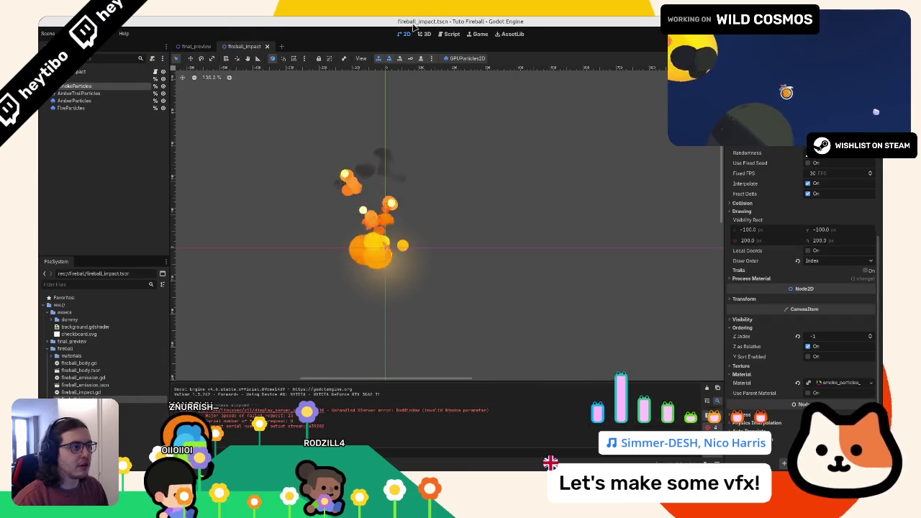
pyautogui.hotkey('ctrl', 'shift', 't')
pyautogui.hotkey('ctrl', 'shift', 't')
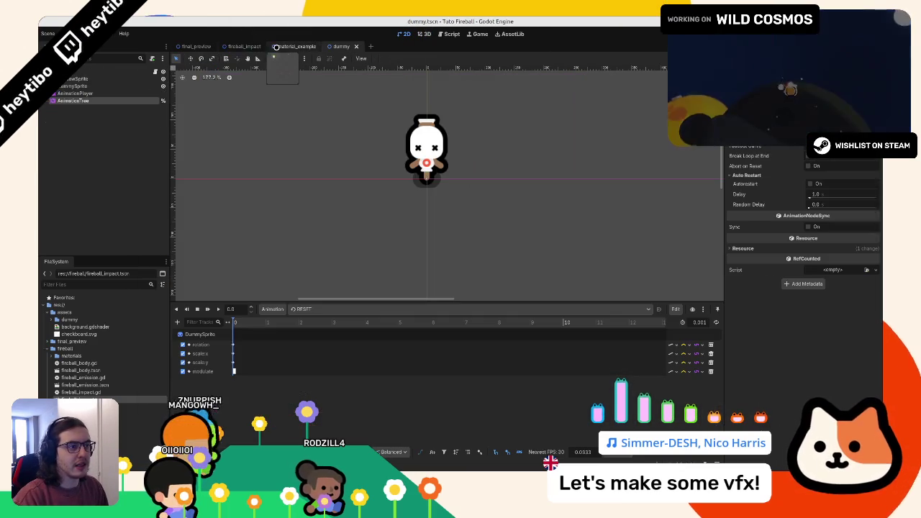
# Step: Select the dummy's AnimationPlayer and switch to its 'hit' animation
pyautogui.click(64, 94)
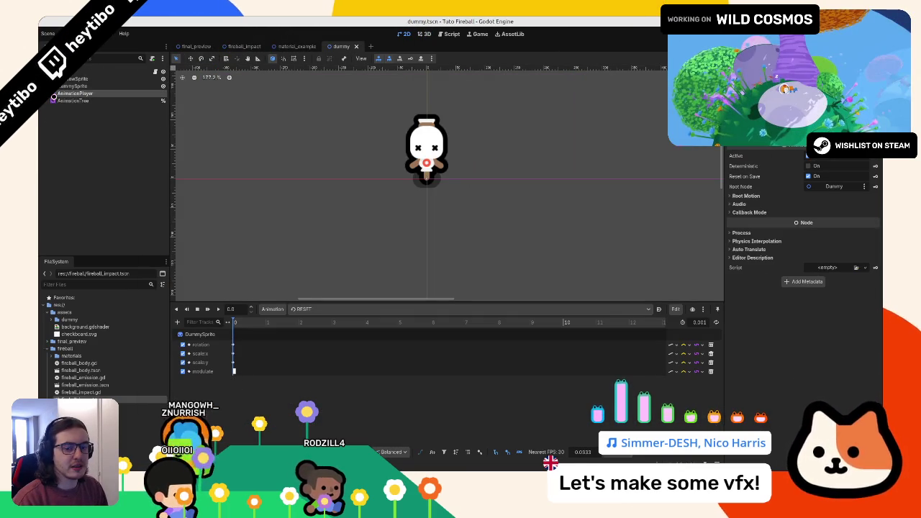
pyautogui.click(55, 102)
pyautogui.click(57, 93)
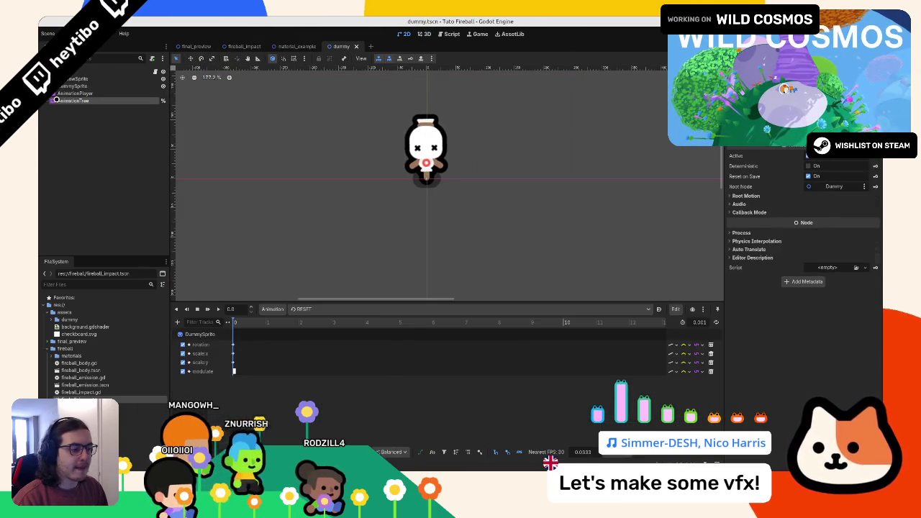
pyautogui.click(71, 100)
pyautogui.click(102, 94)
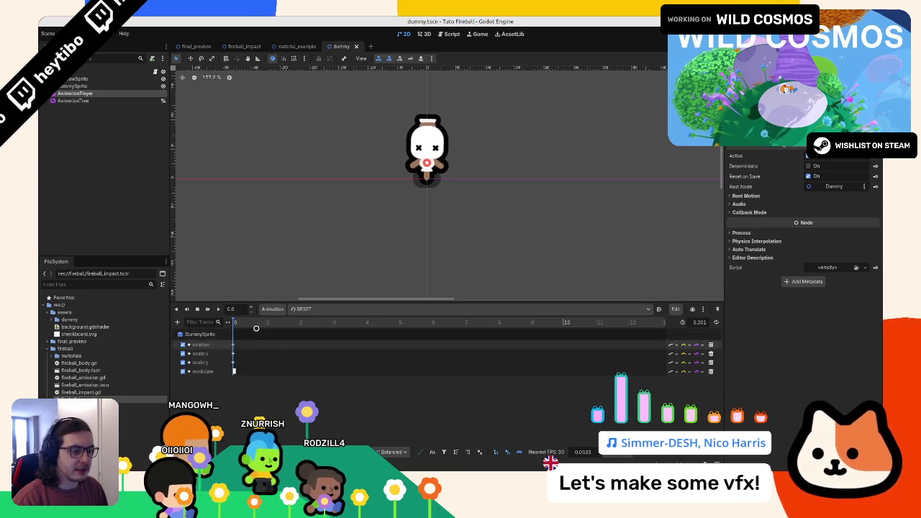
pyautogui.click(310, 310)
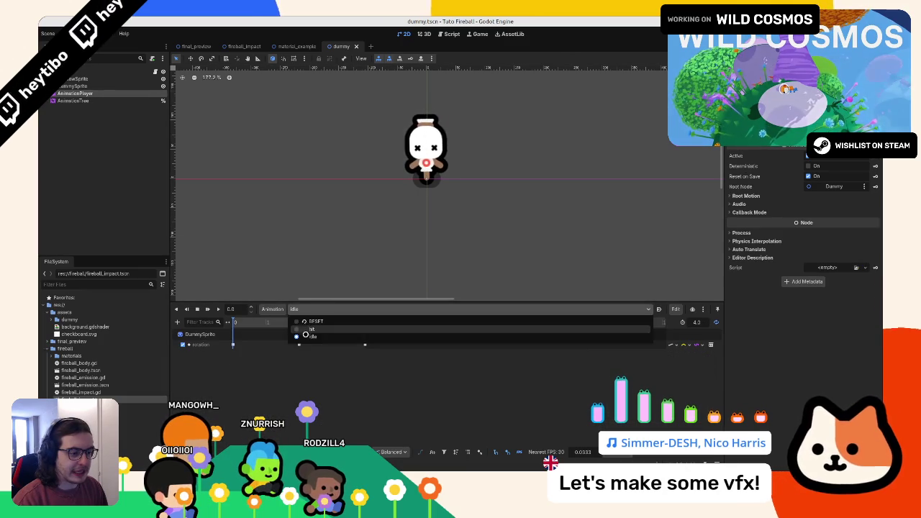
pyautogui.click(284, 329)
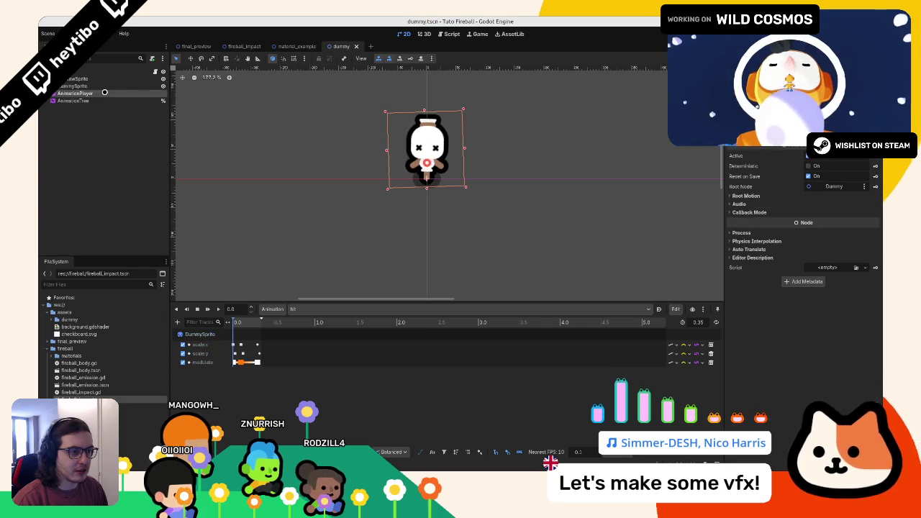
# Step: Push the hit animation's end keyframes later and stretch the colour flash to about 0.6 s
pyautogui.click(104, 93)
pyautogui.click(104, 93)
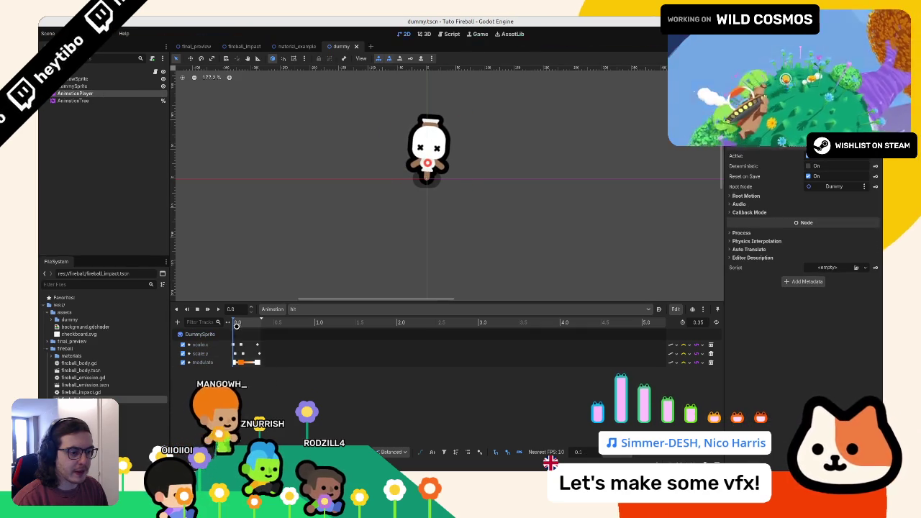
pyautogui.click(253, 328)
pyautogui.moveTo(253, 328); pyautogui.dragTo(261, 328)
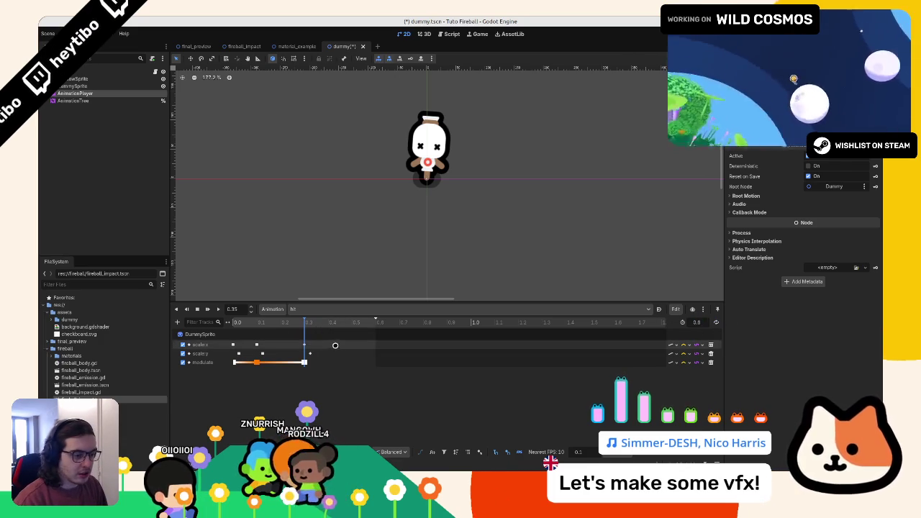
pyautogui.click(316, 369)
pyautogui.moveTo(294, 347)
pyautogui.mouseDown()
pyautogui.moveTo(317, 365)
pyautogui.moveTo(328, 353)
pyautogui.moveTo(288, 328)
pyautogui.moveTo(265, 328)
pyautogui.moveTo(381, 345)
pyautogui.moveTo(375, 362)
pyautogui.mouseUp()
pyautogui.click(322, 360)
pyautogui.click(208, 309)
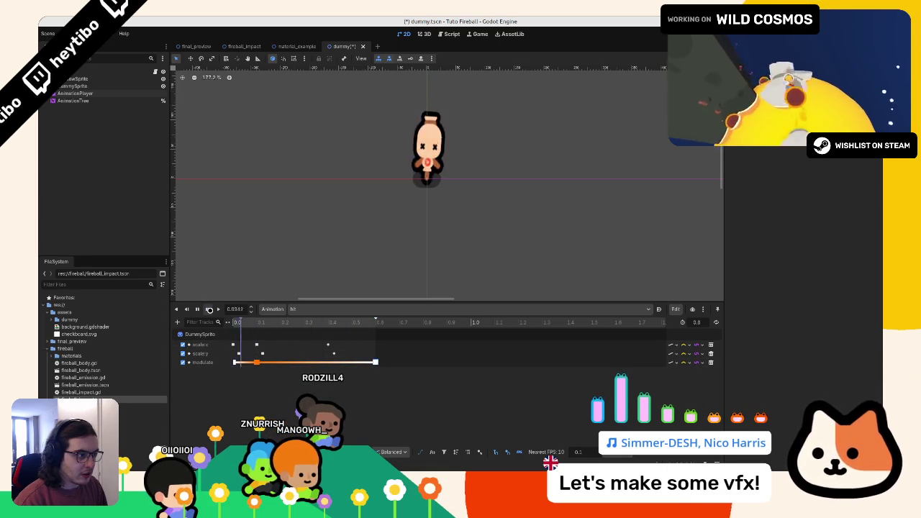
# Step: Adjust the scale keyframes, preview the hit animation, and run final_preview to test it
pyautogui.moveTo(247, 339); pyautogui.dragTo(266, 358)
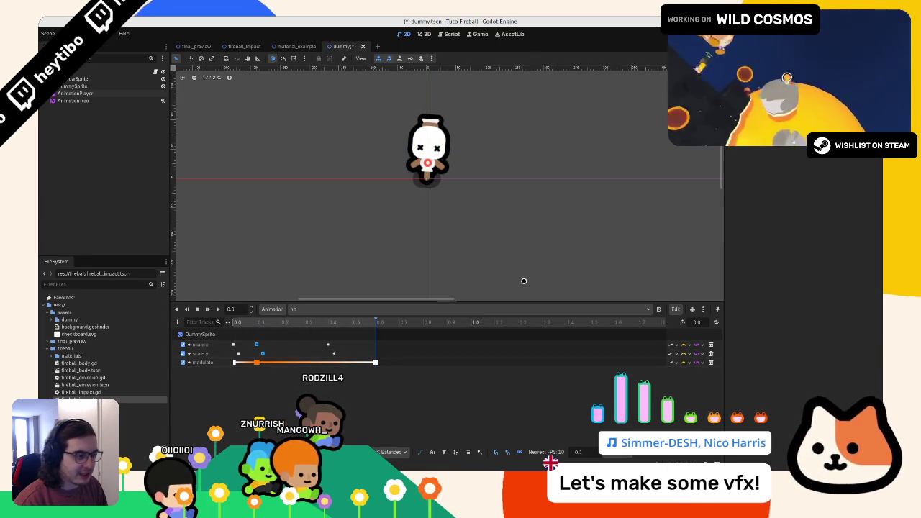
pyautogui.rightClick(259, 353)
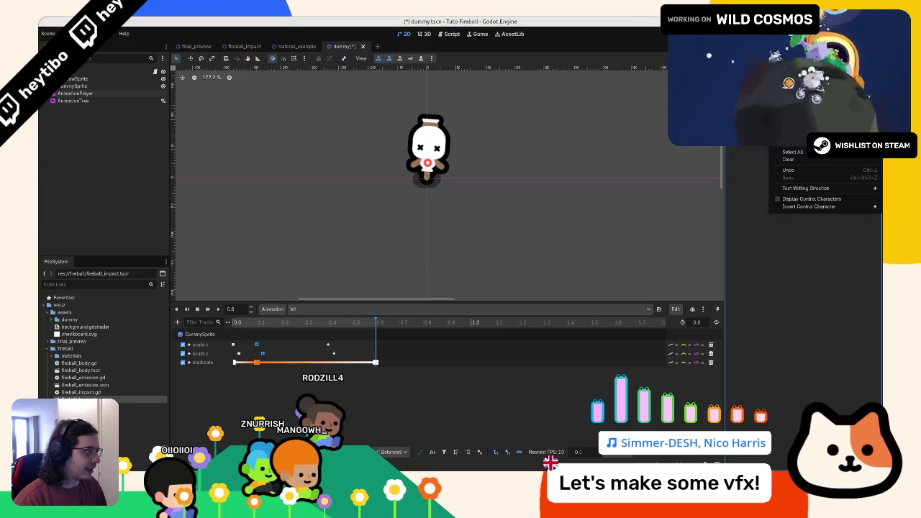
pyautogui.click(820, 192)
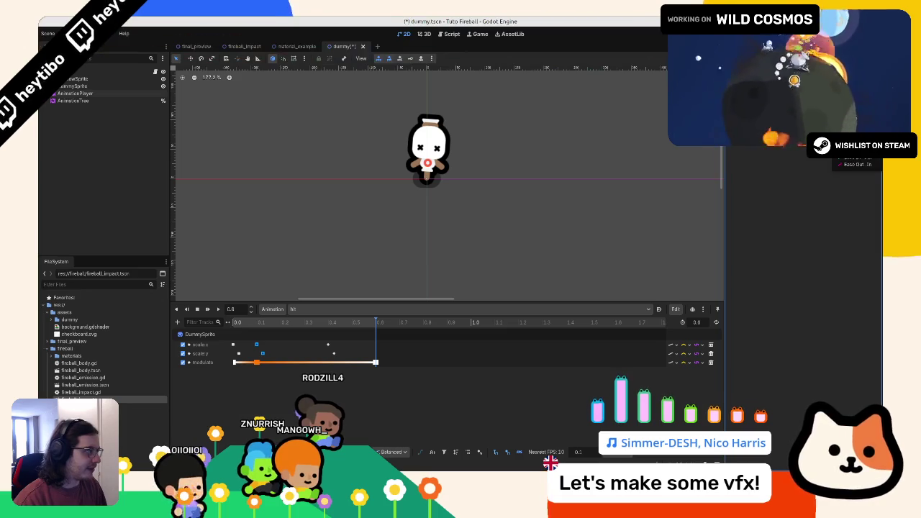
pyautogui.click(206, 310)
pyautogui.click(246, 344)
pyautogui.moveTo(246, 342); pyautogui.dragTo(229, 358)
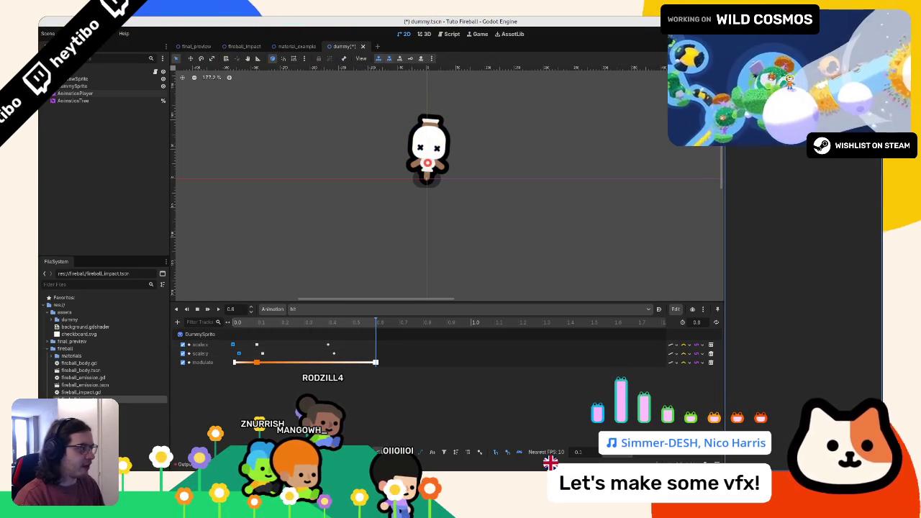
pyautogui.click(207, 309)
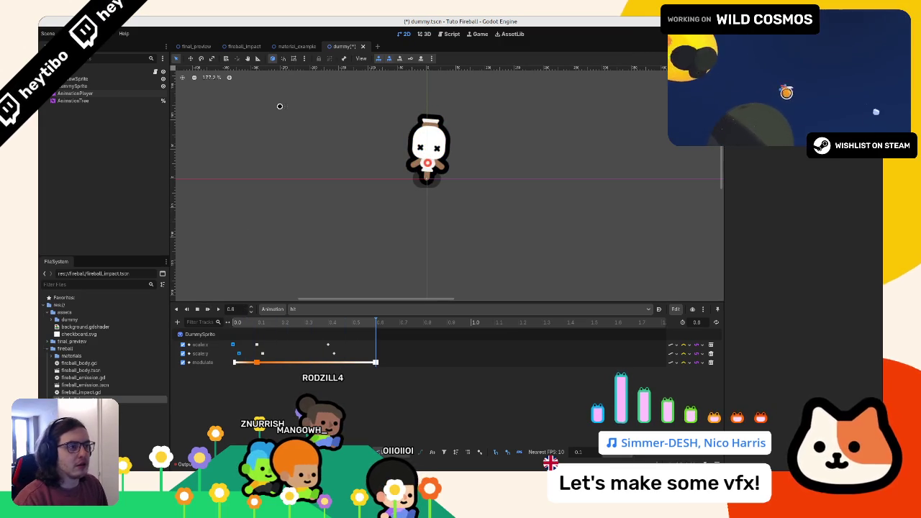
pyautogui.click(180, 47)
pyautogui.press('F6')
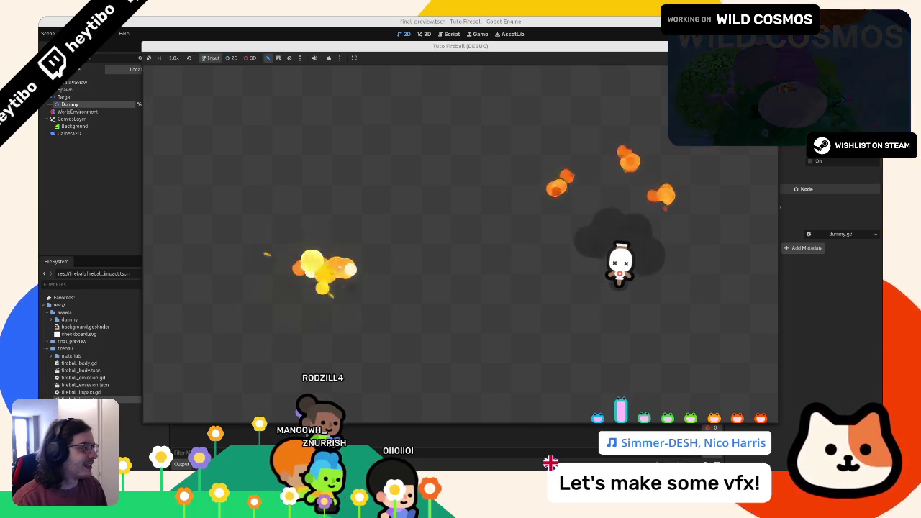
# Step: Stop the preview game and open fireball_body.tscn from the FileSystem dock
pyautogui.press('F8')
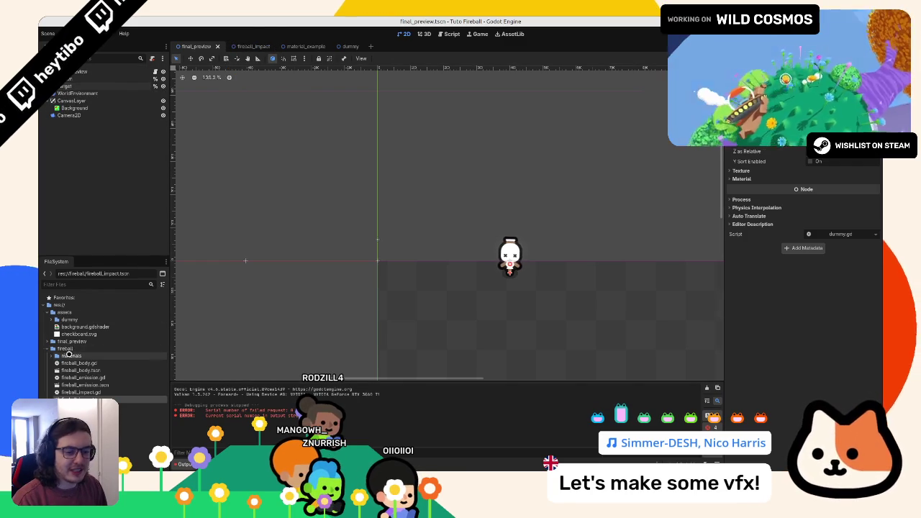
pyautogui.doubleClick(81, 370)
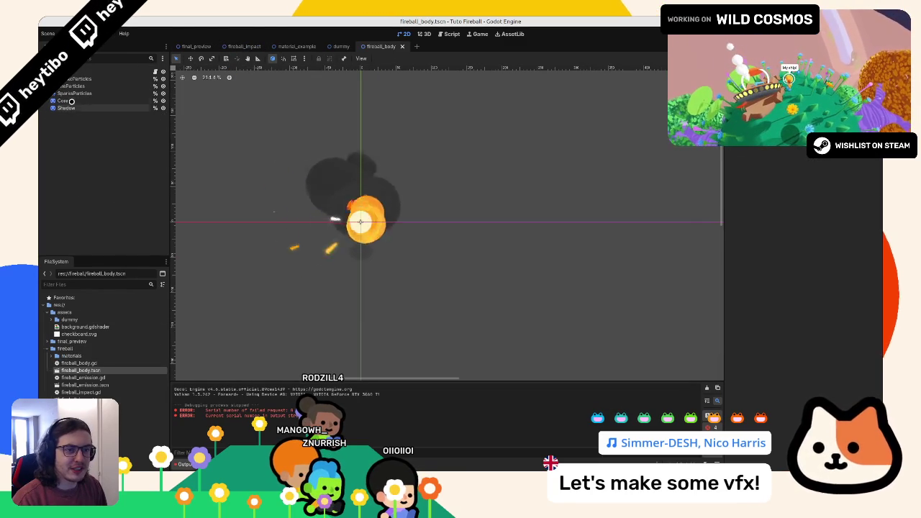
# Step: Inspect the fireball's Core, particle and root nodes, then run final_preview with F5
pyautogui.click(71, 102)
pyautogui.scroll(-5, 748, 357)
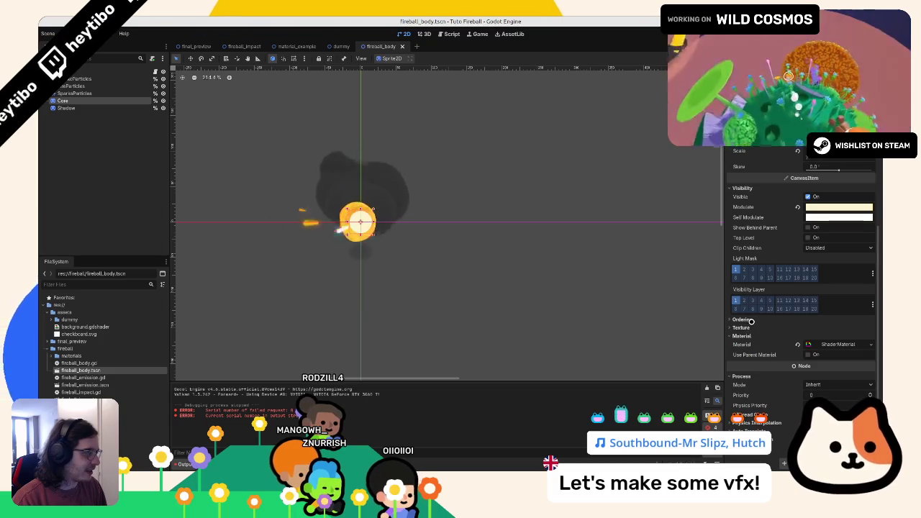
pyautogui.click(85, 70)
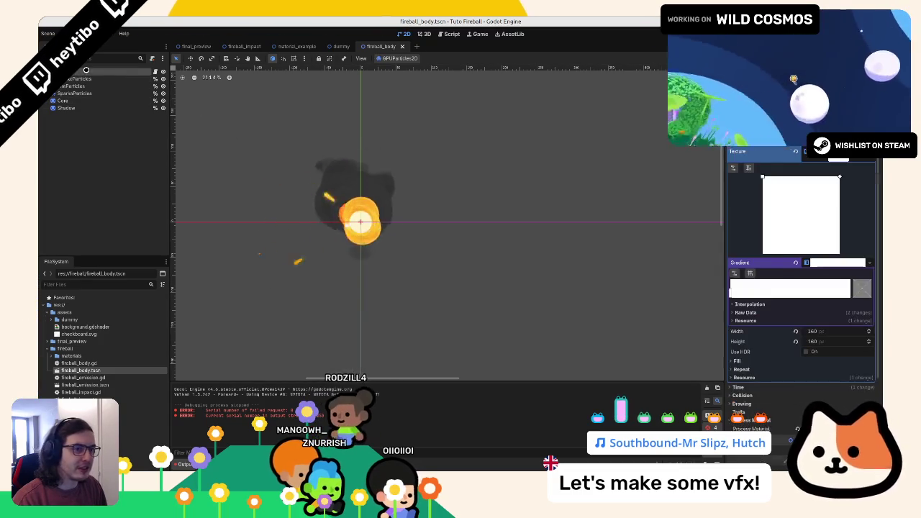
pyautogui.click(86, 70)
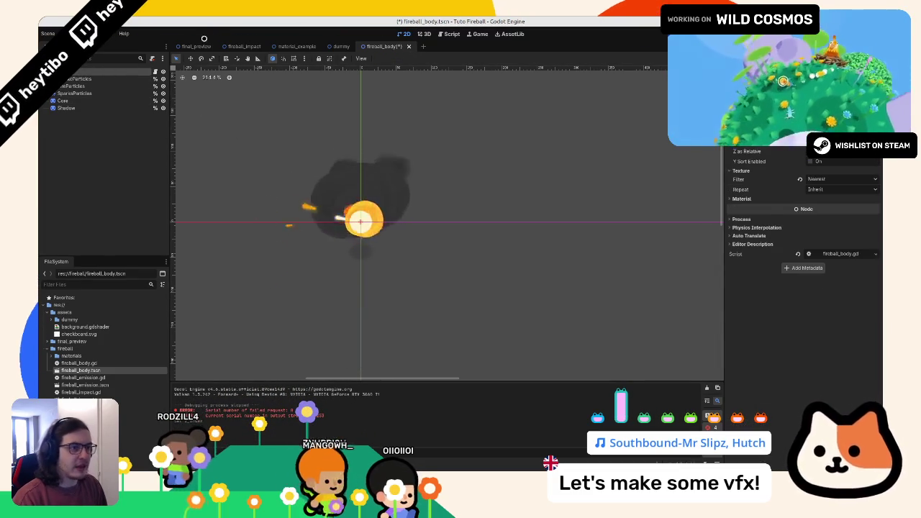
pyautogui.click(195, 46)
pyautogui.press('F5')
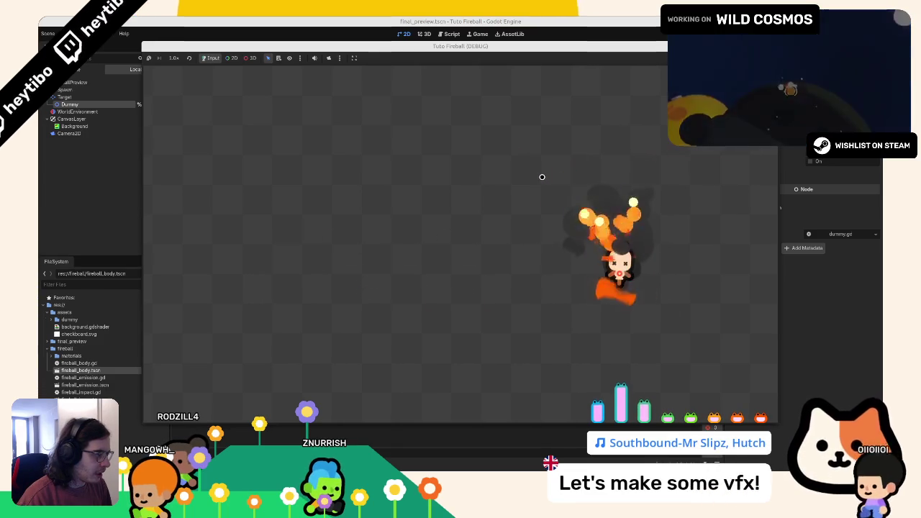
# Step: Stop, rerun and close the preview game, then switch to the fireball article draft
pyautogui.press('F8')
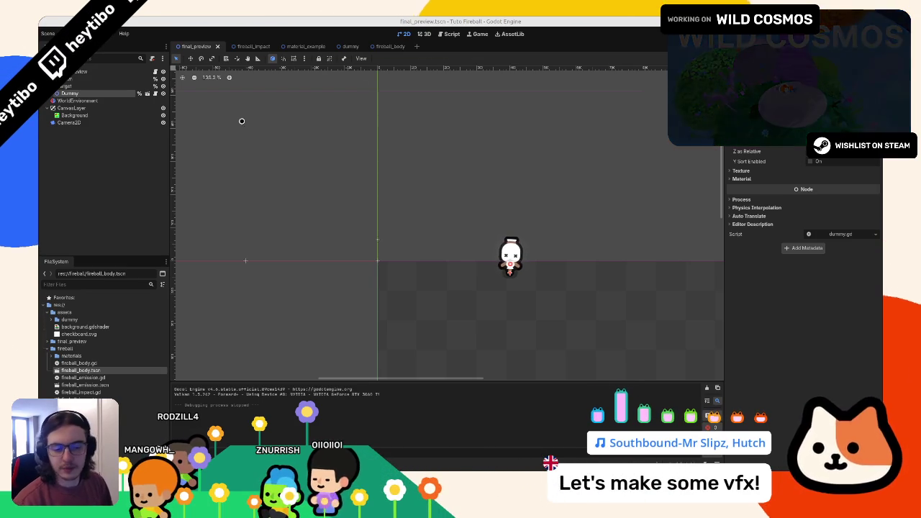
pyautogui.press('F6')
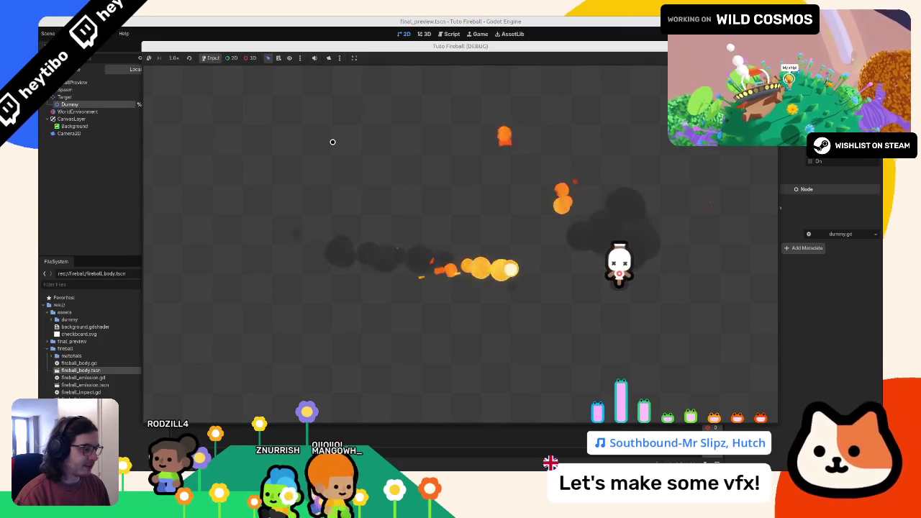
pyautogui.press('F8')
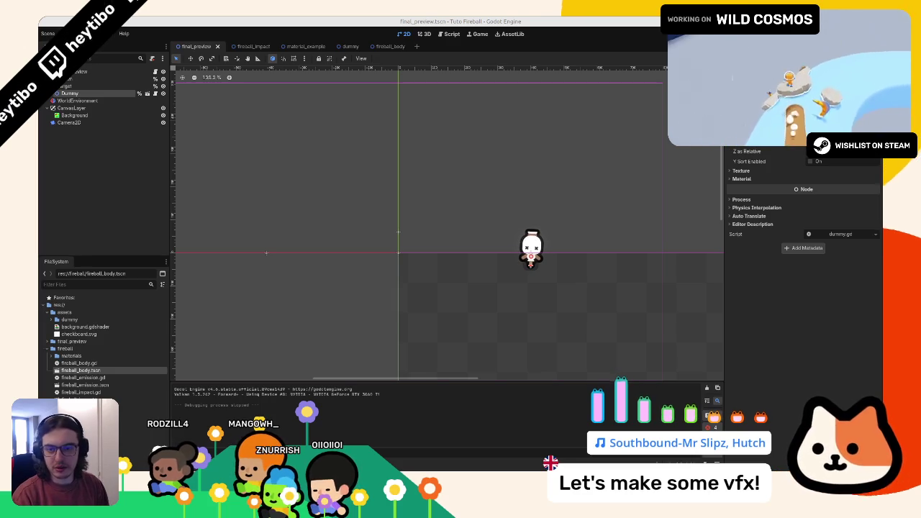
pyautogui.hotkey('alt', 'Tab')
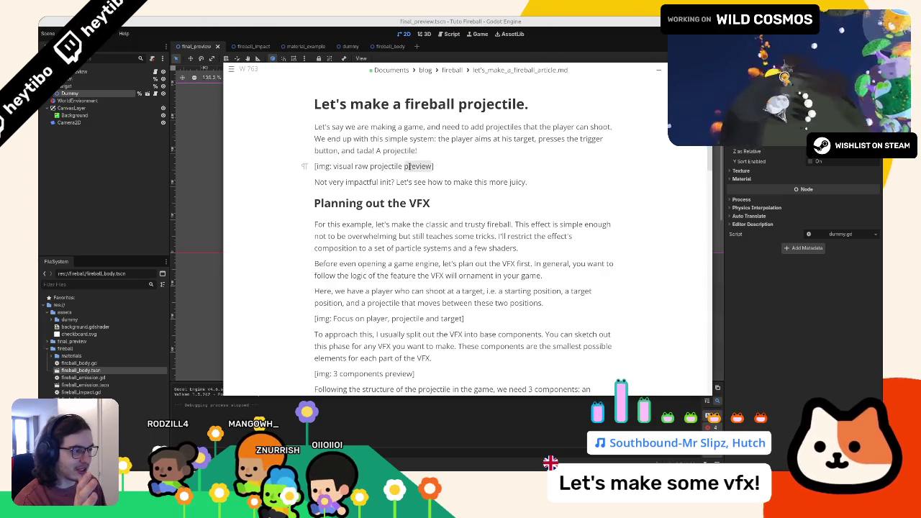
# Step: Send the article editor back and return focus to Godot's final_preview scene
pyautogui.click(333, 19)
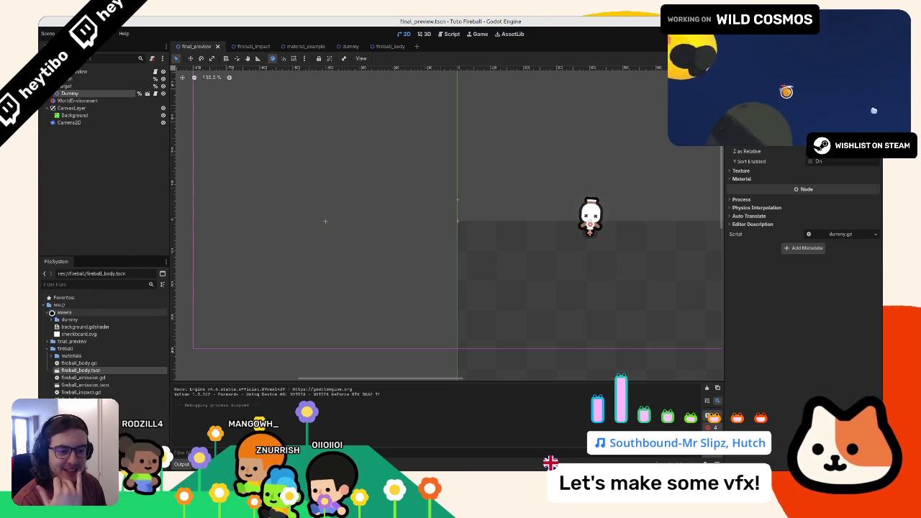
# Step: Browse the FileSystem asset folders and open fireball_body.tscn
pyautogui.click(46, 356)
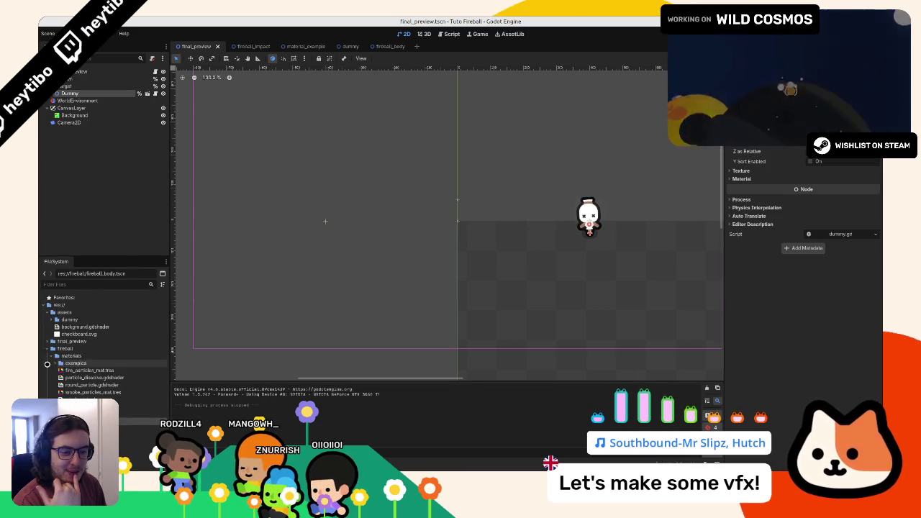
pyautogui.click(46, 369)
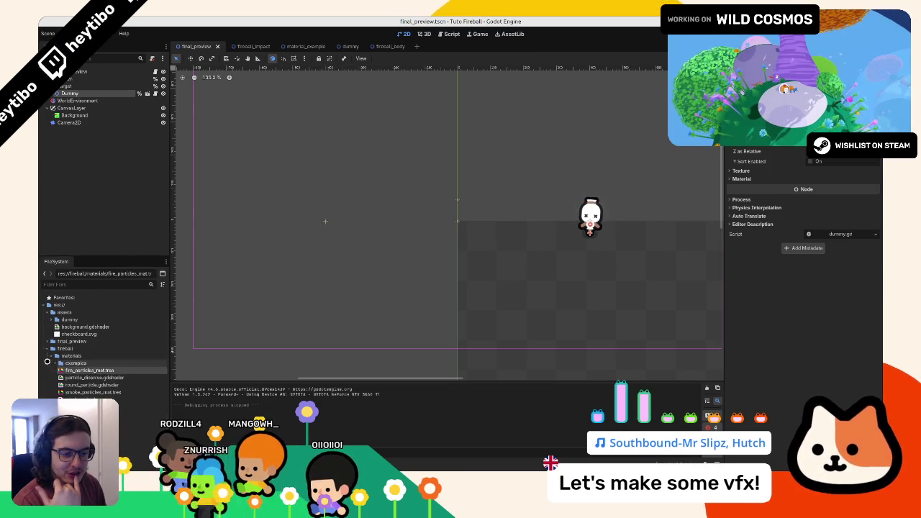
pyautogui.click(47, 349)
pyautogui.click(44, 341)
pyautogui.click(45, 319)
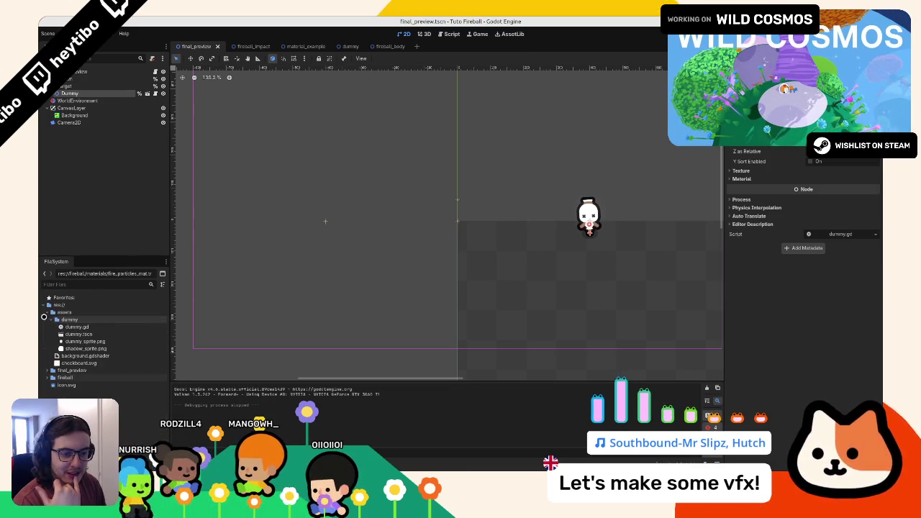
pyautogui.click(45, 319)
pyautogui.click(44, 312)
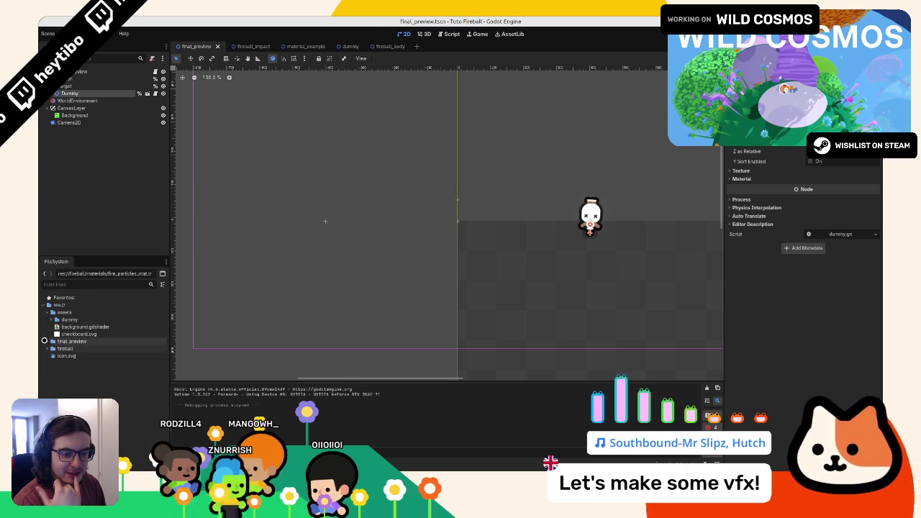
pyautogui.click(44, 326)
pyautogui.click(44, 340)
pyautogui.click(44, 335)
pyautogui.doubleClick(45, 347)
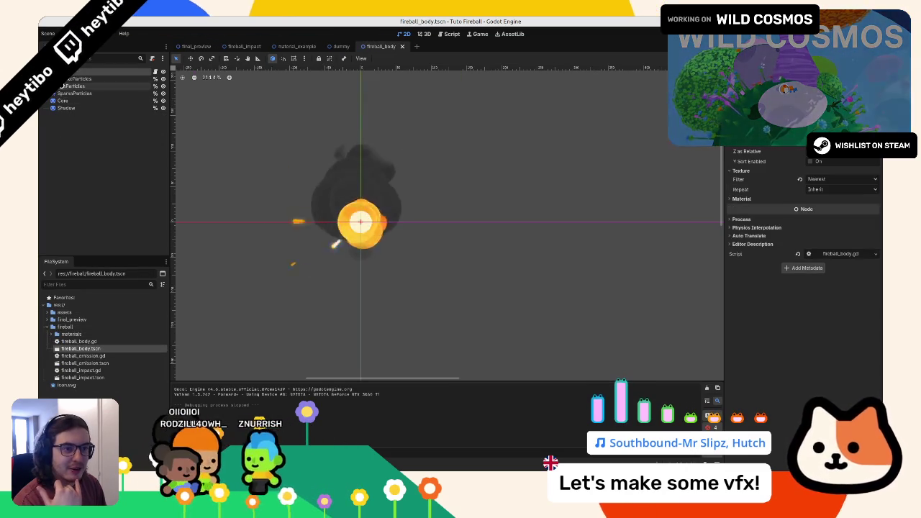
# Step: Review the fireball's sparks and main Particles emitter settings
pyautogui.click(63, 86)
pyautogui.click(64, 93)
pyautogui.click(63, 86)
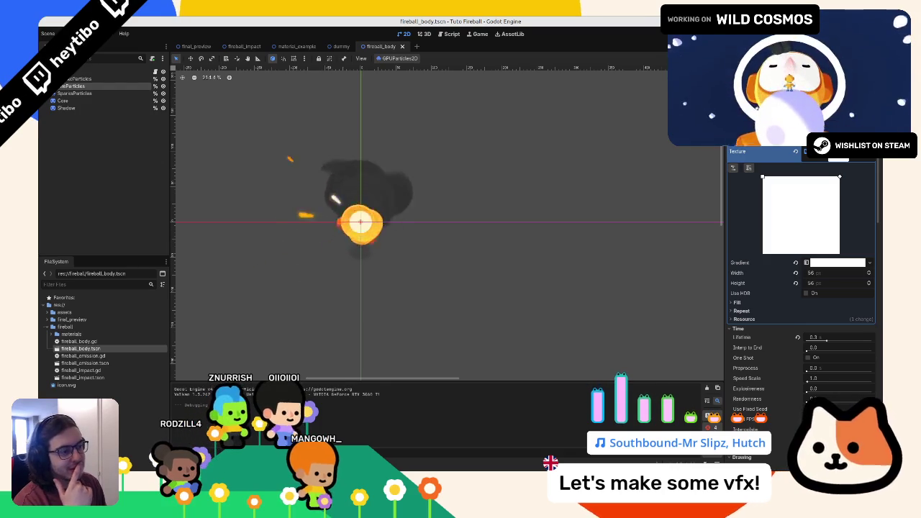
pyautogui.click(834, 151)
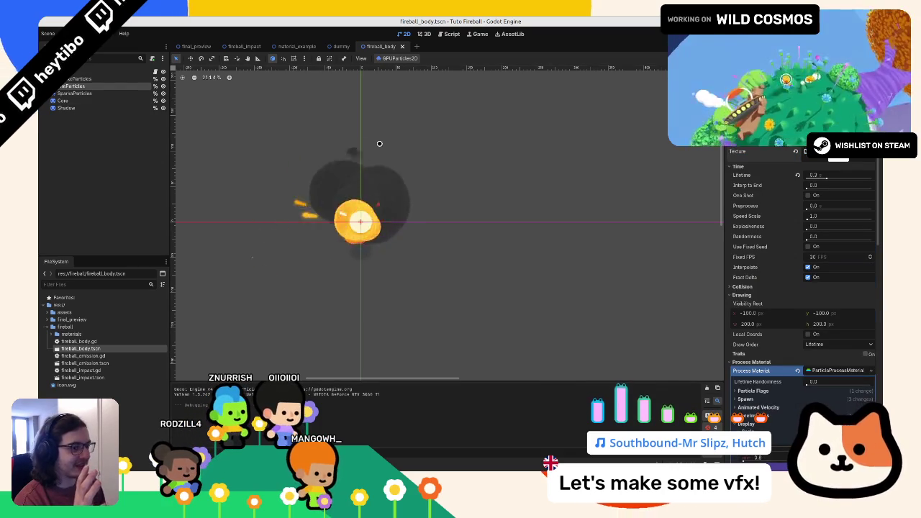
# Step: Inspect the Core sprite's ShaderMaterial code, hide the shader panel, and close fireball_body
pyautogui.click(89, 102)
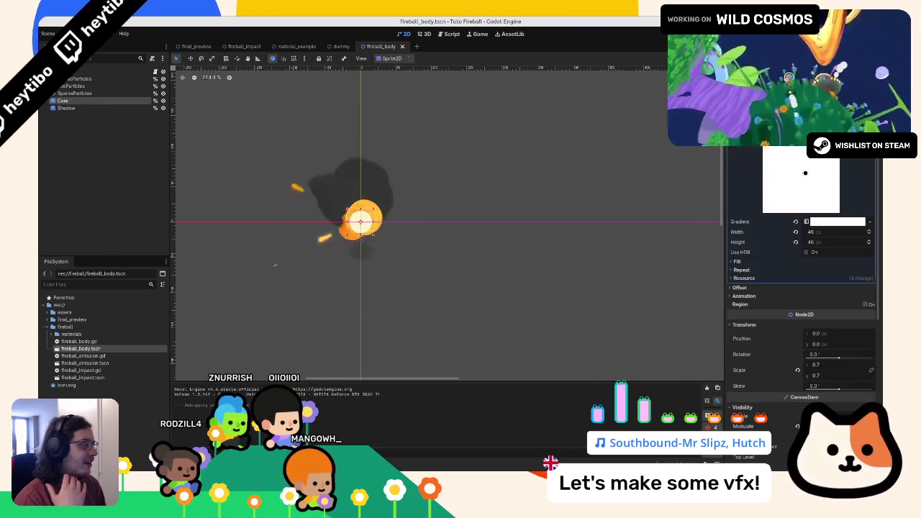
pyautogui.scroll(-5, 785, 209)
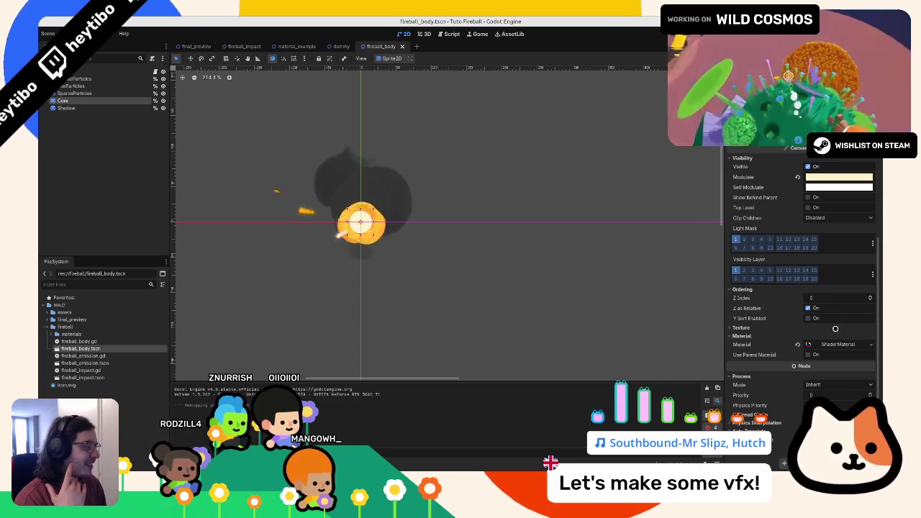
pyautogui.click(836, 344)
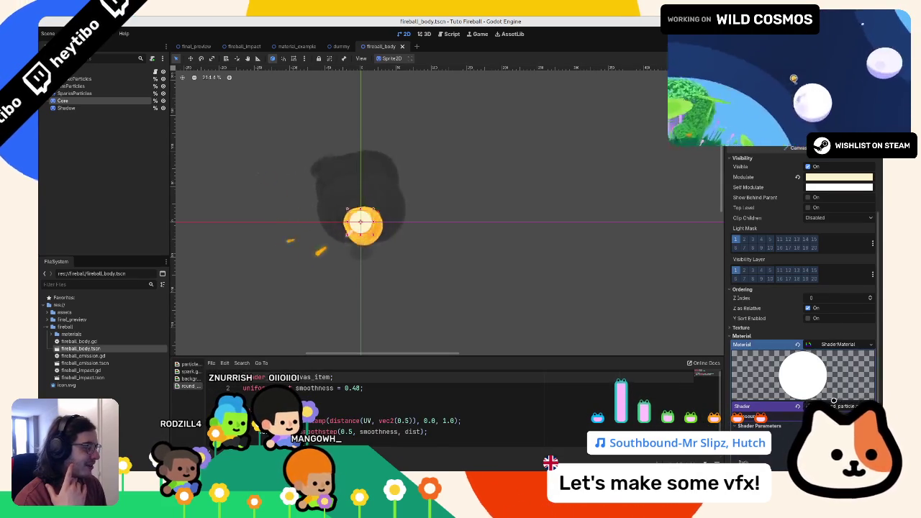
pyautogui.scroll(-4, 837, 400)
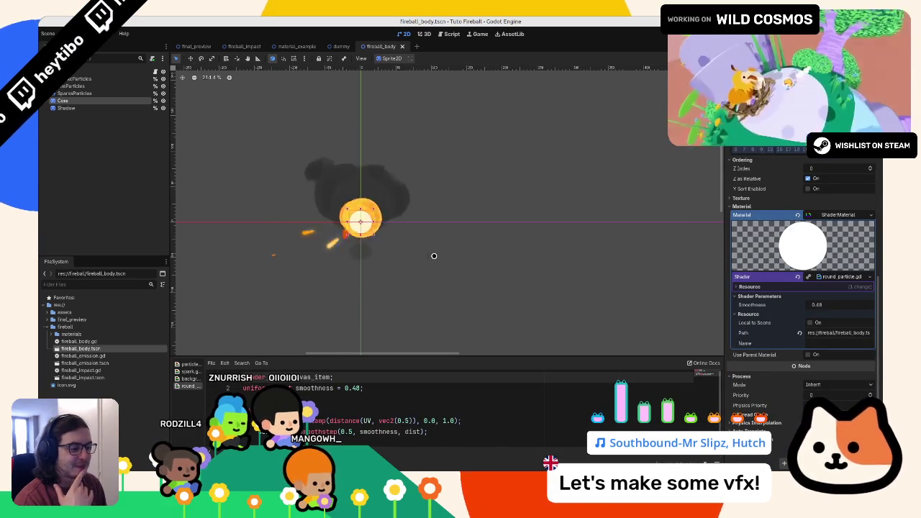
pyautogui.hotkey('ctrl', 'j')
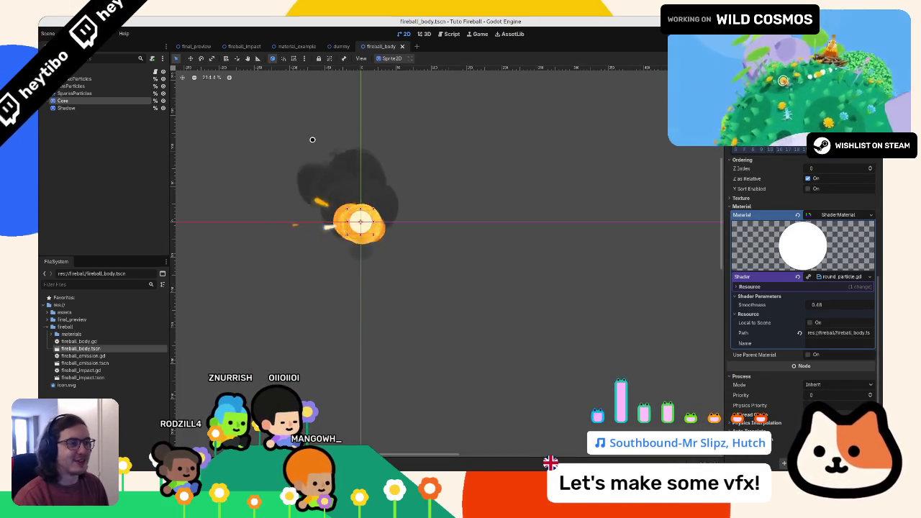
pyautogui.middleClick(376, 49)
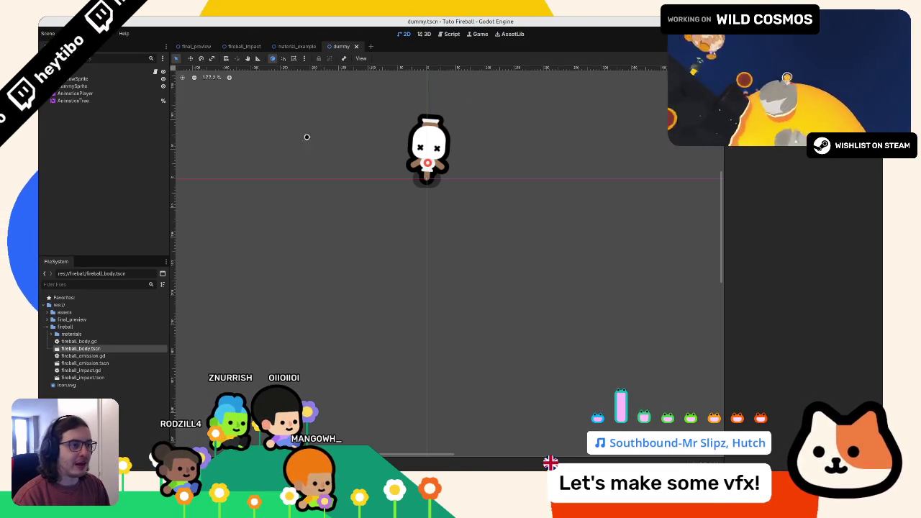
# Step: Switch to final_preview and run it with F6 to fire at the dummy
pyautogui.click(196, 46)
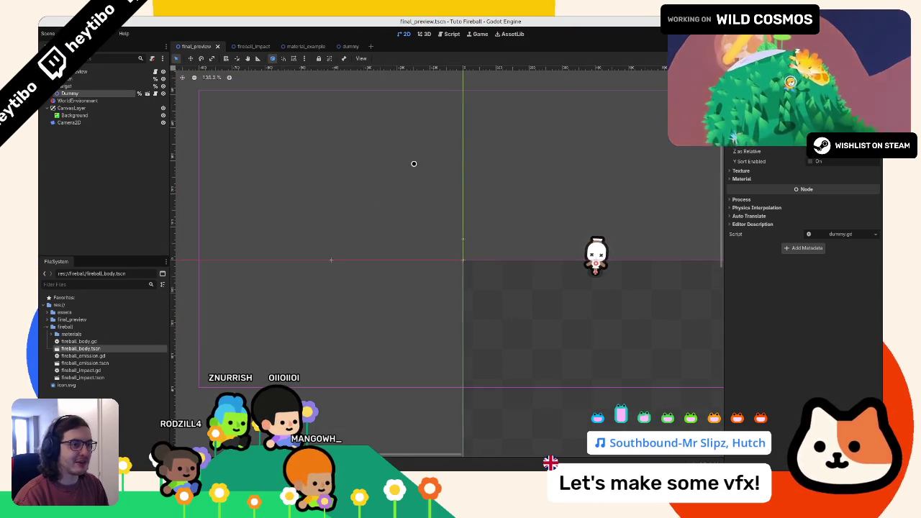
pyautogui.press('F6')
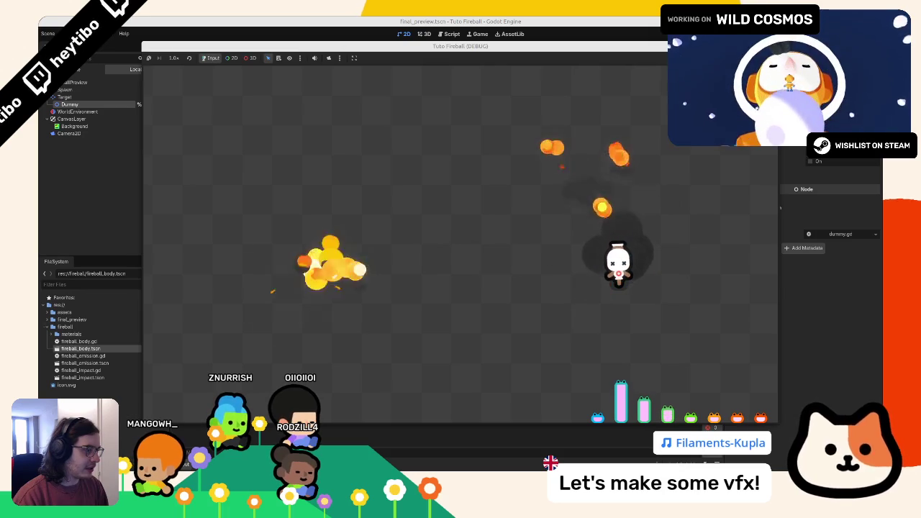
# Step: Stop the Tuto Fireball debug game and return to the editor
pyautogui.press('F8')
pyautogui.moveTo(398, 466)
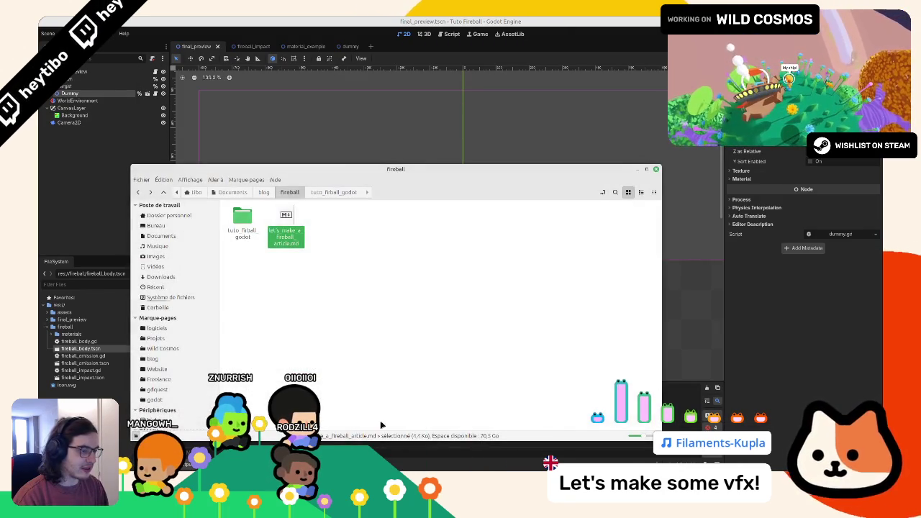
# Step: Bring the fireball file manager forward and play fireball_blast_projectile_spell_01.wav
pyautogui.click(353, 442)
pyautogui.hotkey('alt', 'Tab')
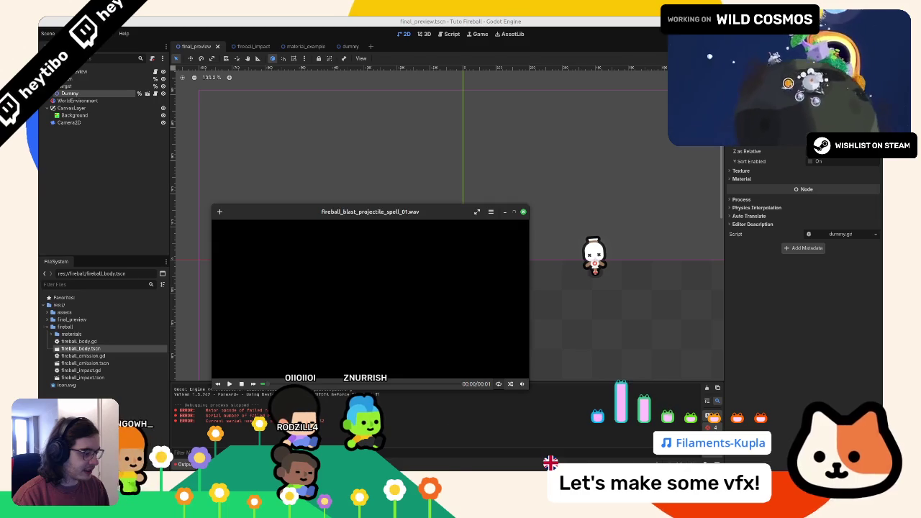
# Step: Play the fireball blast .wav in Celluloid, then close the player to return to Godot
pyautogui.click(496, 434)
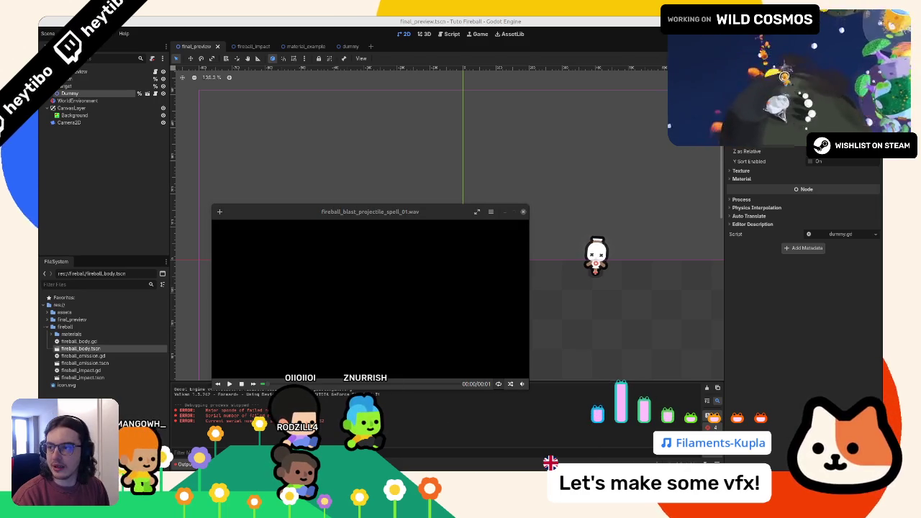
pyautogui.click(256, 267)
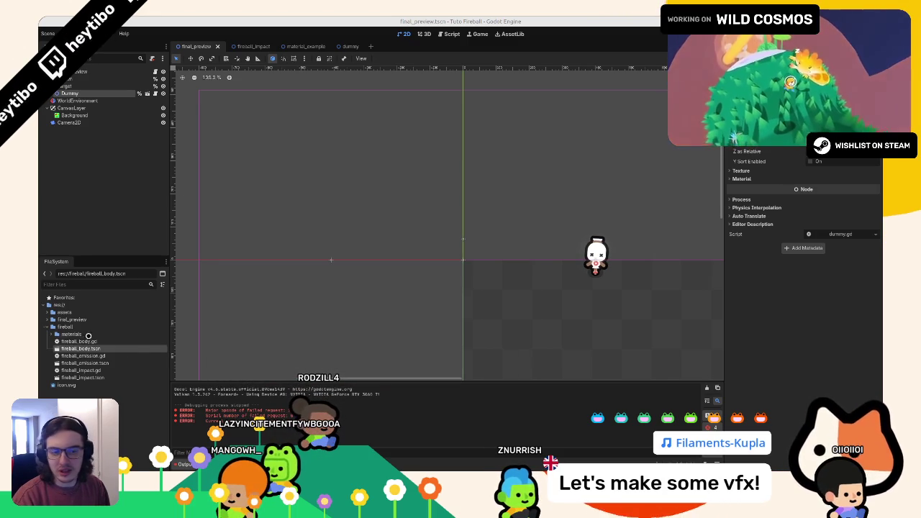
# Step: Create a new folder named audio inside the assets folder in the FileSystem dock
pyautogui.doubleClick(85, 312)
pyautogui.rightClick(86, 315)
pyautogui.moveTo(165, 317)
pyautogui.click(205, 318)
pyautogui.write('s/au')
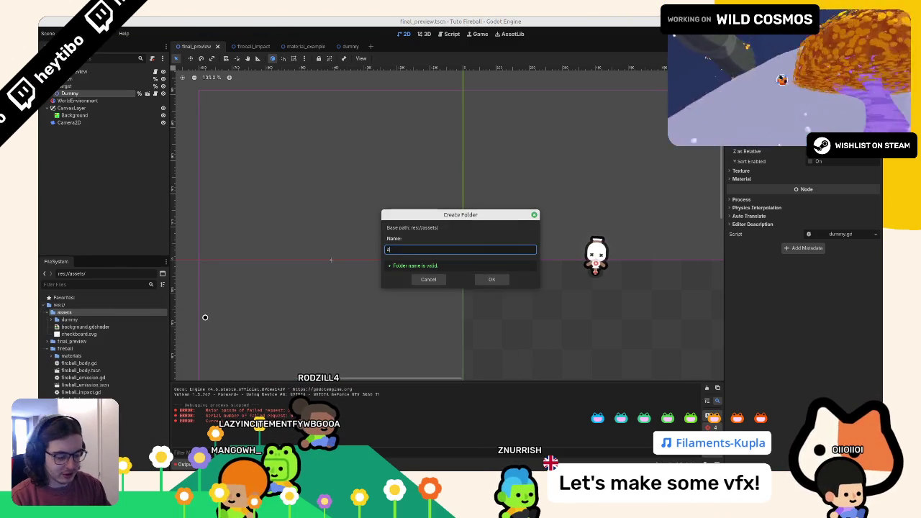
pyautogui.write('dio')
pyautogui.press('Return')
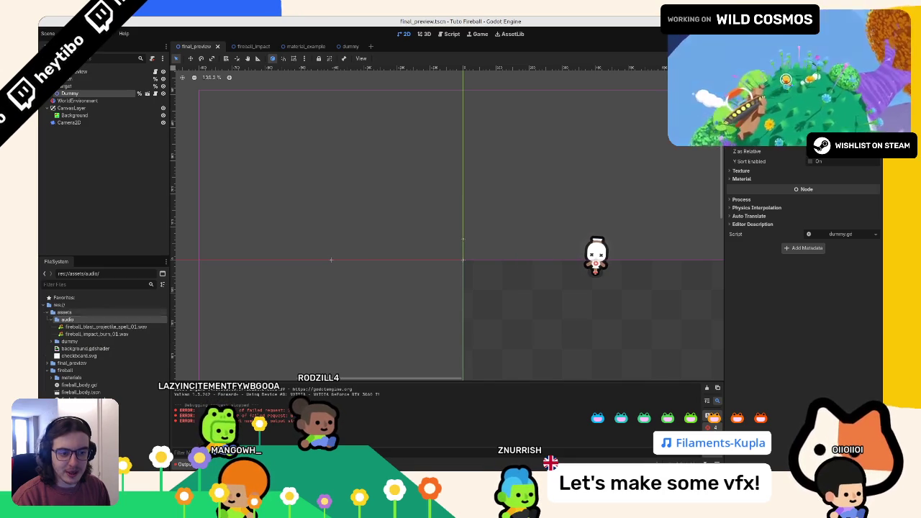
# Step: Add an AudioStreamPlayer node under the final_preview scene root
pyautogui.click(89, 69)
pyautogui.hotkey('ctrl', 'a')
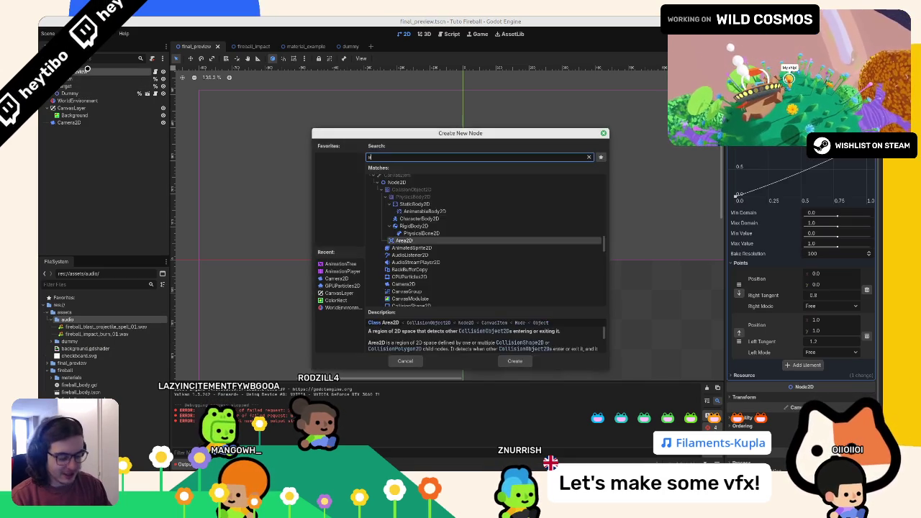
pyautogui.write('audio')
pyautogui.press('Down')
pyautogui.press('Down')
pyautogui.press('Down')
pyautogui.press('Return')
pyautogui.click(101, 326)
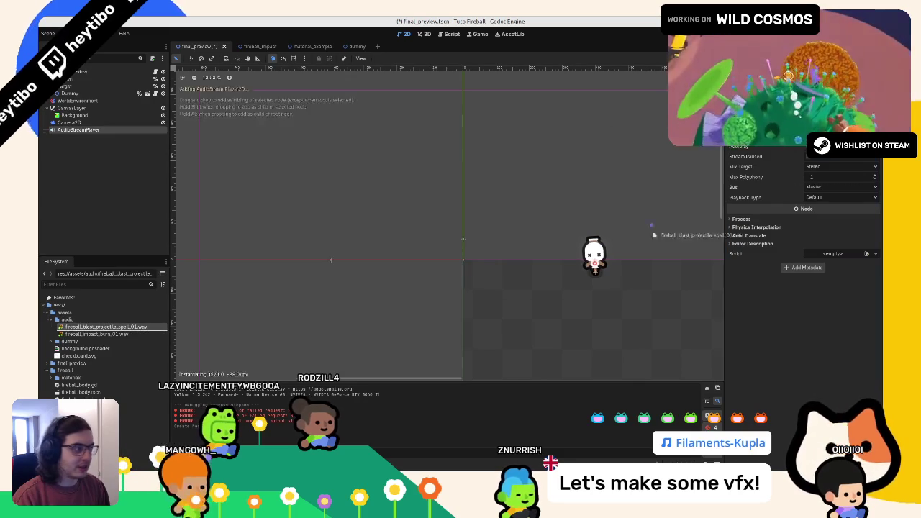
# Step: Name the audio node FireEmission and duplicate it as FireImpact
pyautogui.doubleClick(122, 129)
pyautogui.write('H')
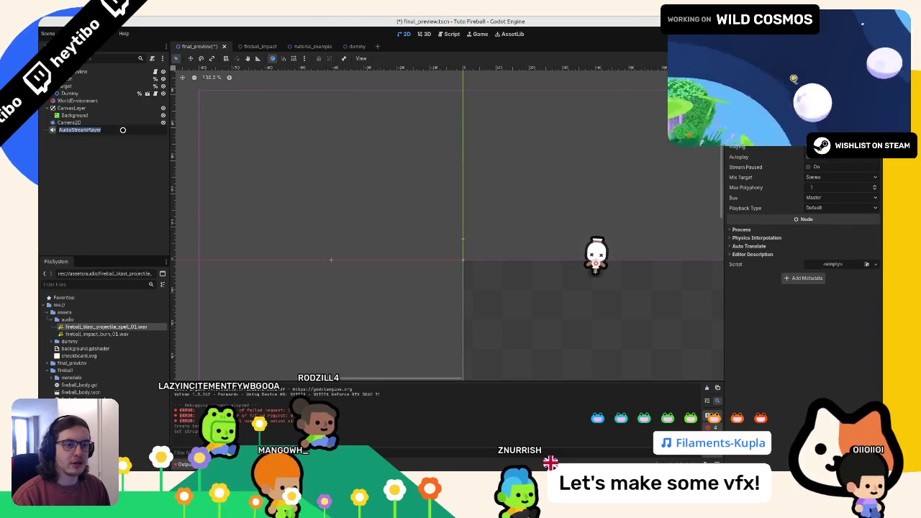
pyautogui.write('ireEmission')
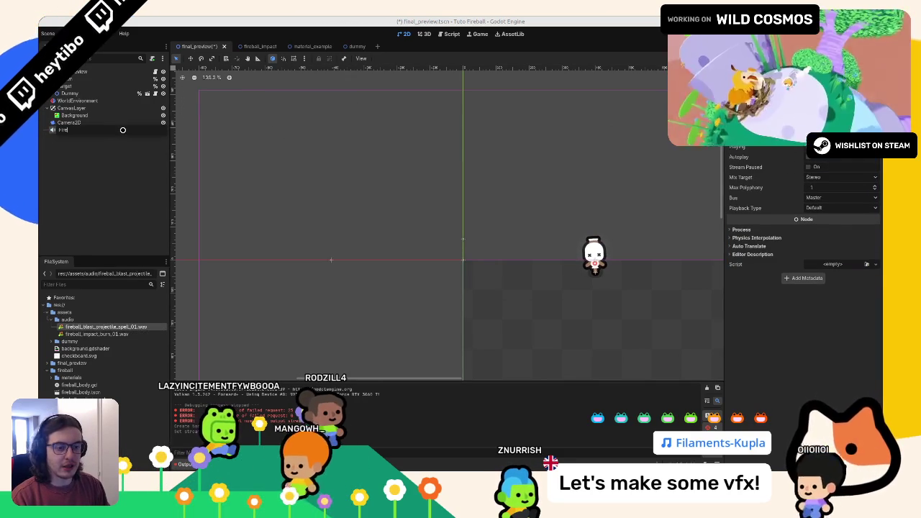
pyautogui.press('Return')
pyautogui.hotkey('ctrl', 'd')
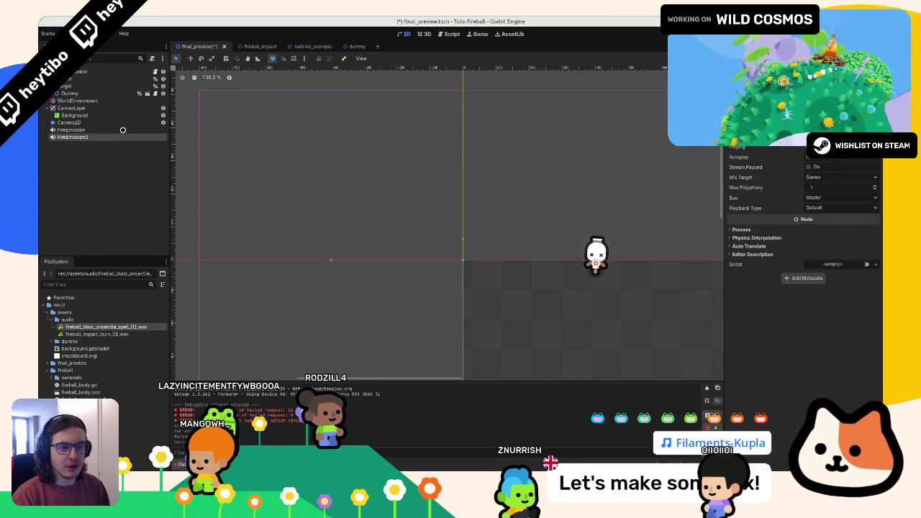
pyautogui.press('F2')
pyautogui.write('FireImpact')
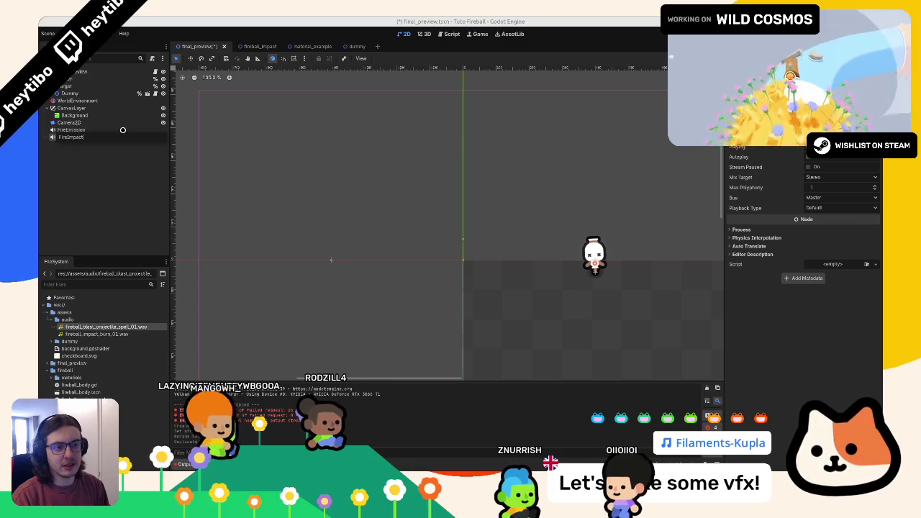
pyautogui.press('Return')
# Step: Rename the audio nodes to EmissionAudio and ImpactAudio and save the scene
pyautogui.press('F2')
pyautogui.write('Audi')
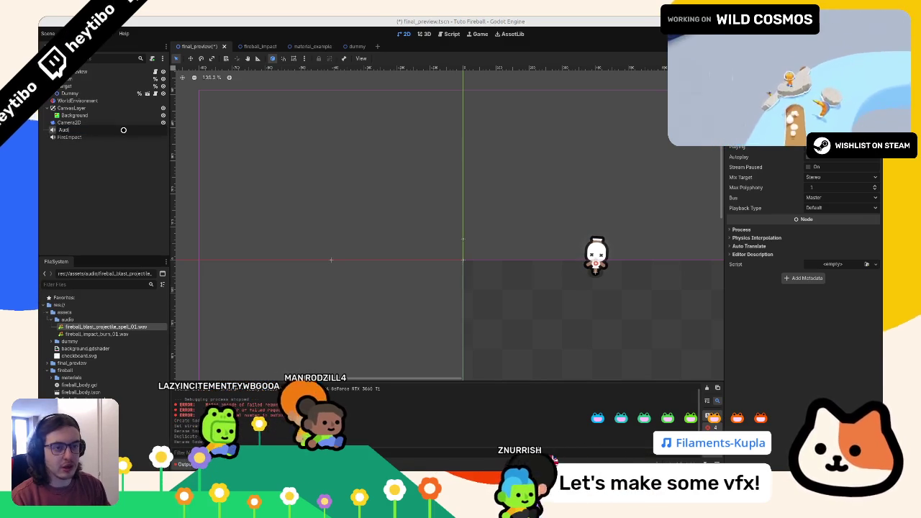
pyautogui.write('o')
pyautogui.press('Home')
pyautogui.write('Emission')
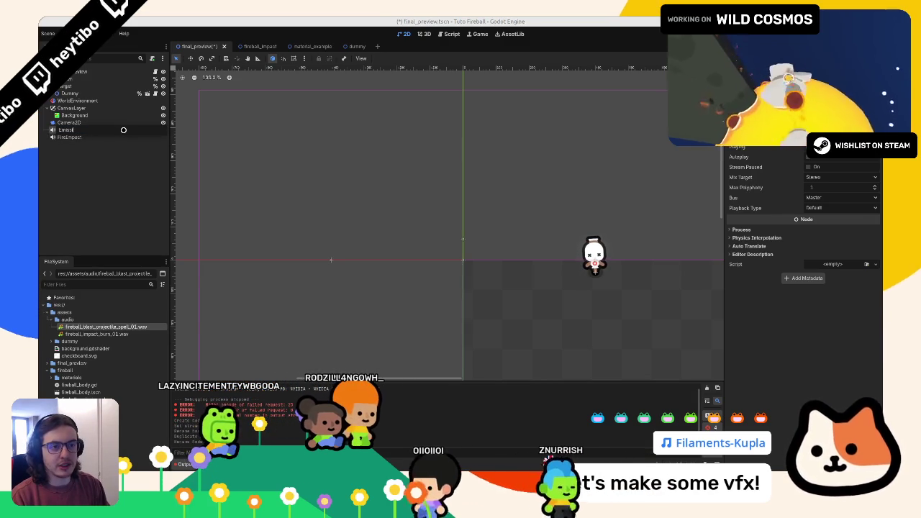
pyautogui.press('Return')
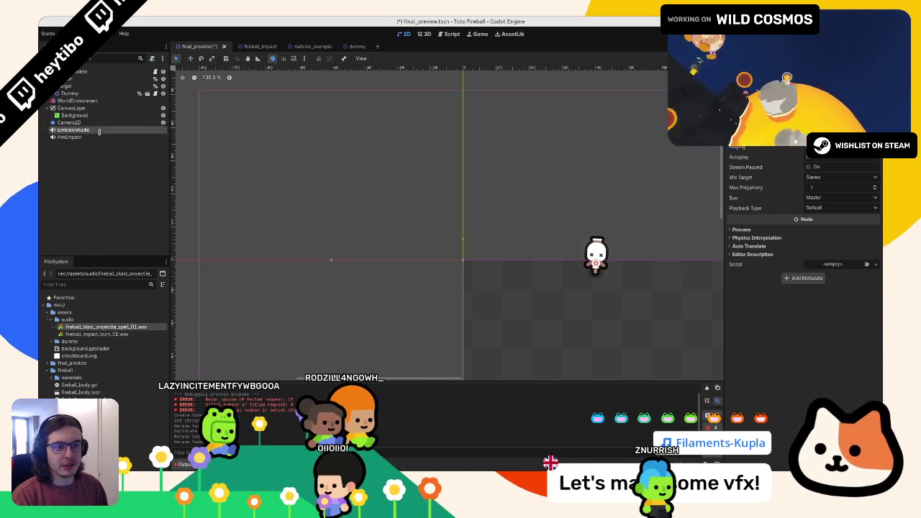
pyautogui.doubleClick(103, 137)
pyautogui.write('ImpactAu')
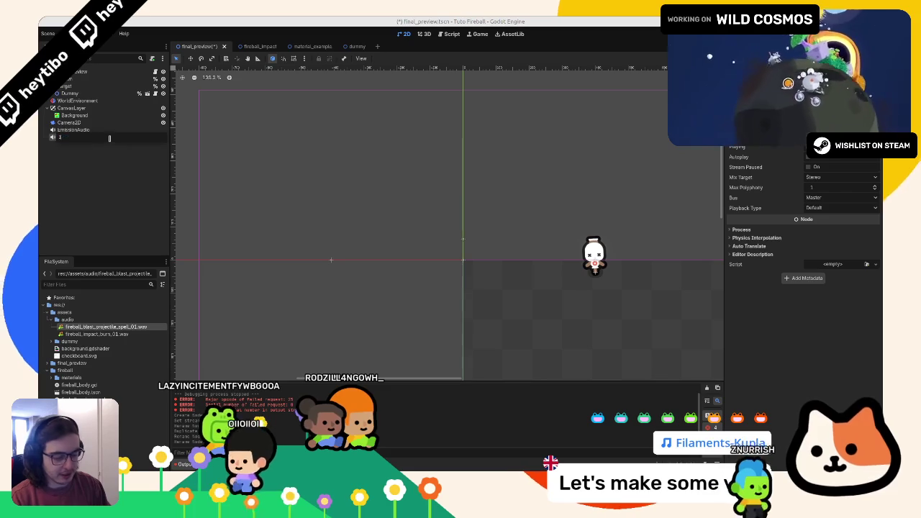
pyautogui.write('dio')
pyautogui.press('Return')
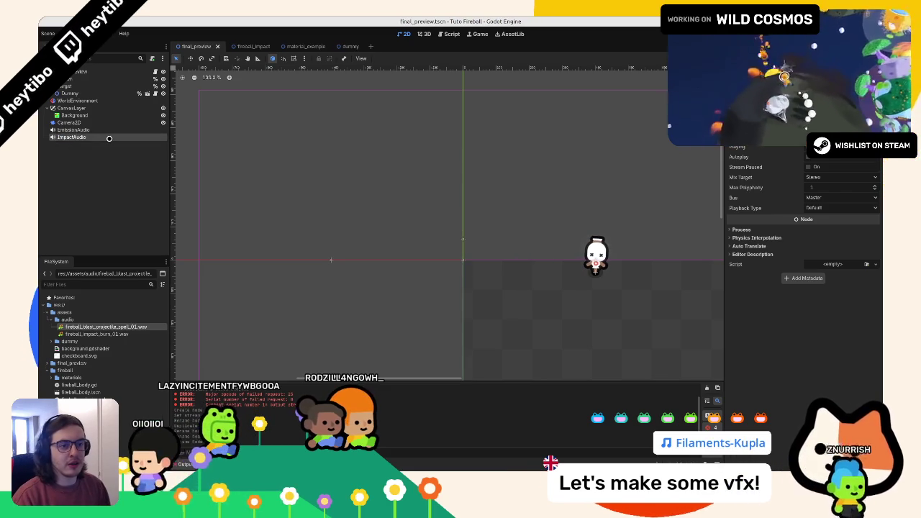
pyautogui.hotkey('ctrl', 's')
# Step: Give EmissionAudio the blast .wav and ImpactAudio the impact burn .wav, then save
pyautogui.click(106, 131)
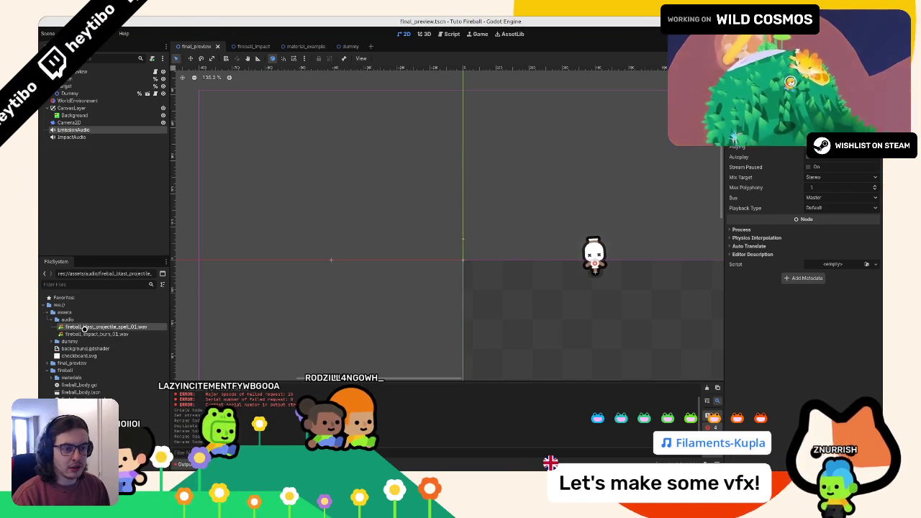
pyautogui.moveTo(85, 328); pyautogui.dragTo(834, 137)
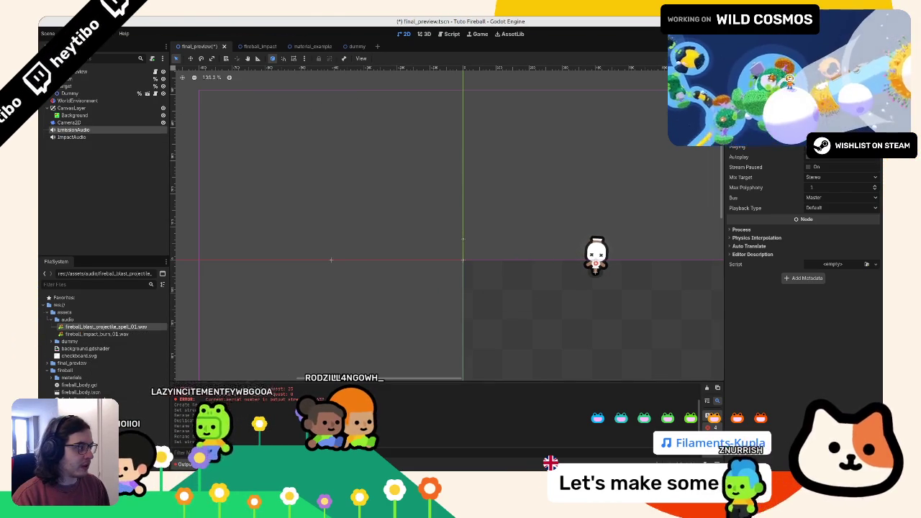
pyautogui.click(72, 137)
pyautogui.click(97, 334)
pyautogui.hotkey('ctrl', 's')
# Step: Preview the emission sound via Playing, inspect both audio nodes, and open final_preview.gd
pyautogui.click(72, 129)
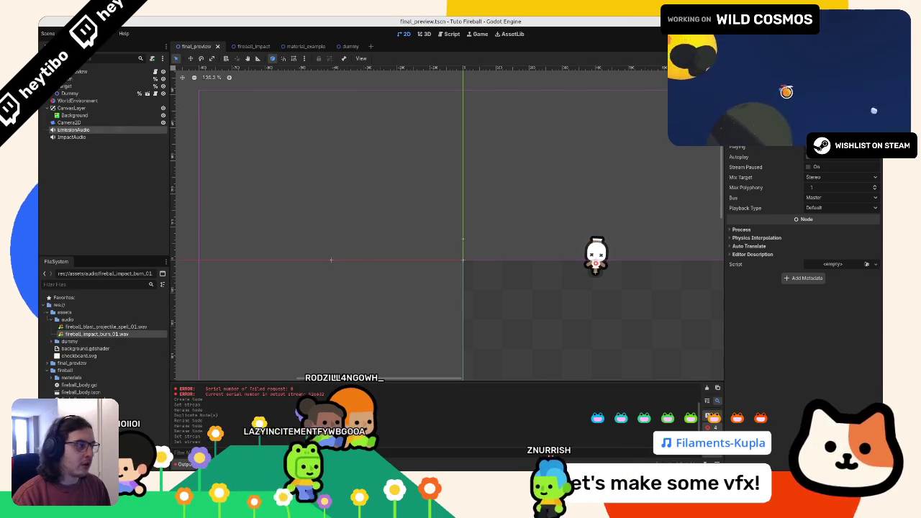
pyautogui.click(808, 146)
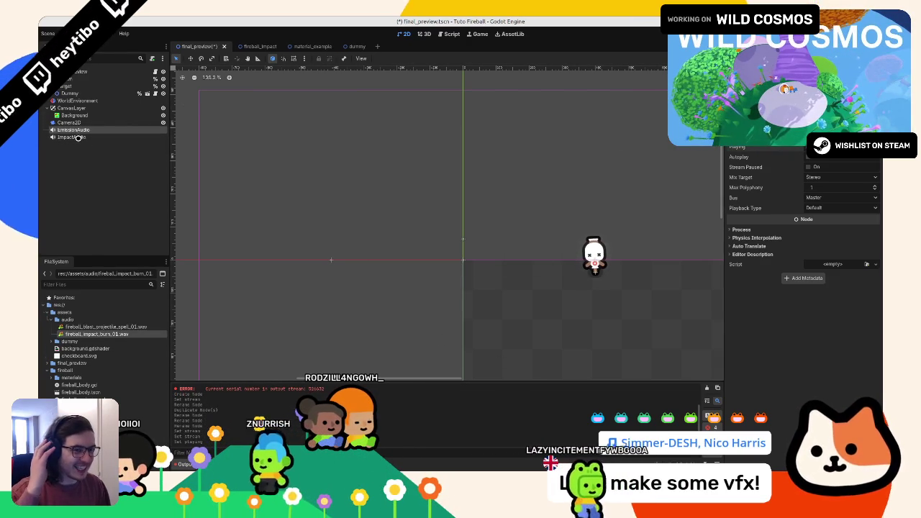
pyautogui.keyDown('shift'); pyautogui.click(71, 136); pyautogui.keyUp('shift')
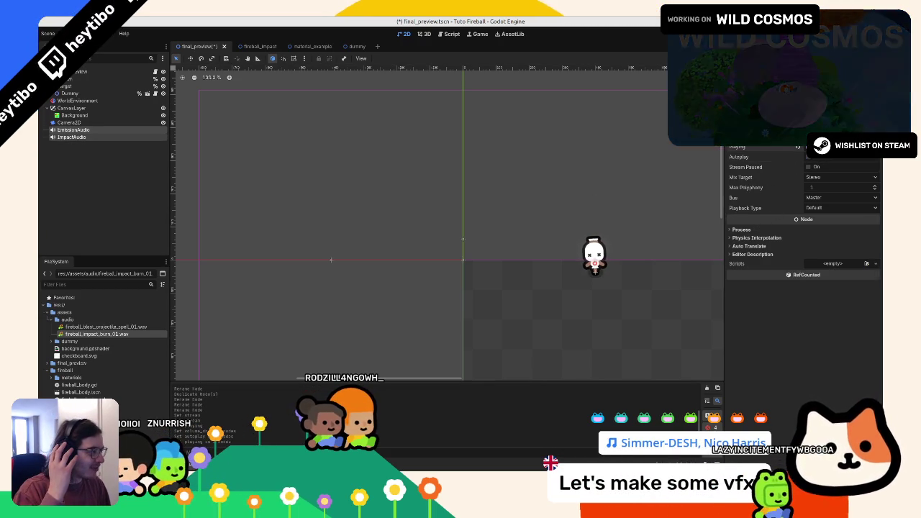
pyautogui.click(102, 131)
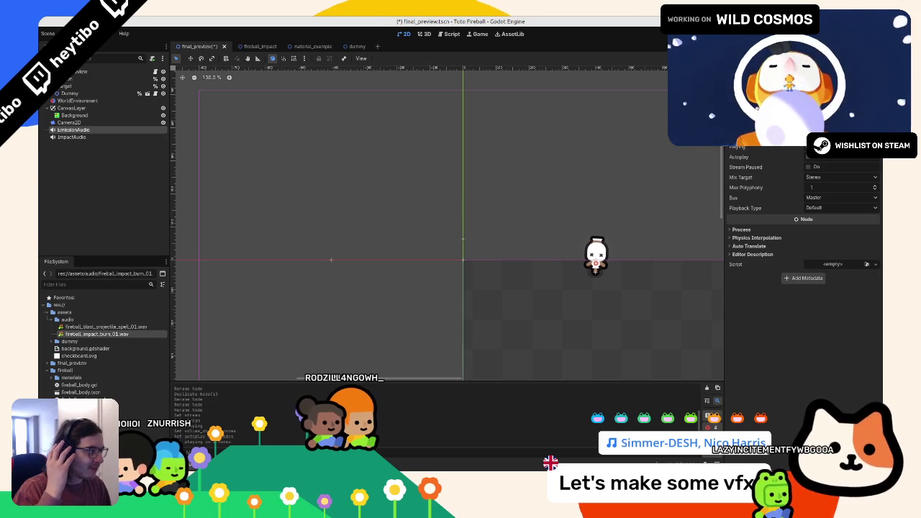
pyautogui.click(105, 138)
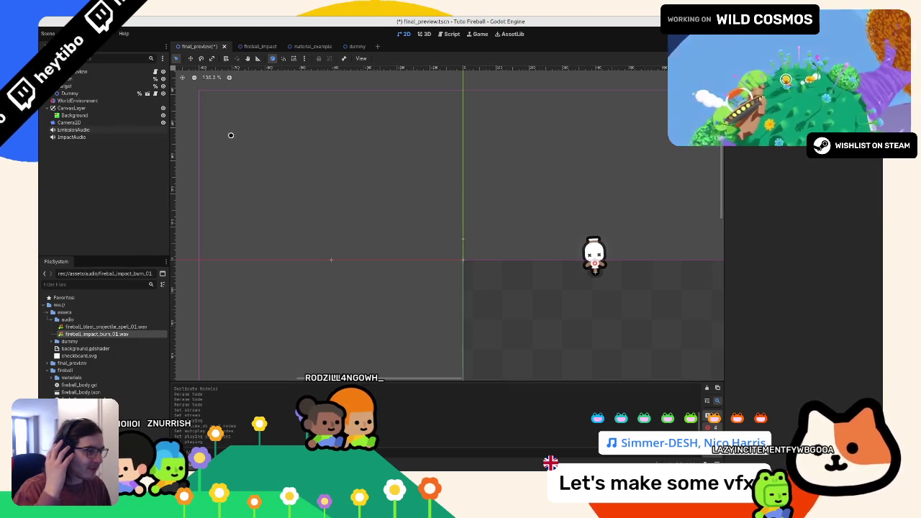
pyautogui.click(92, 134)
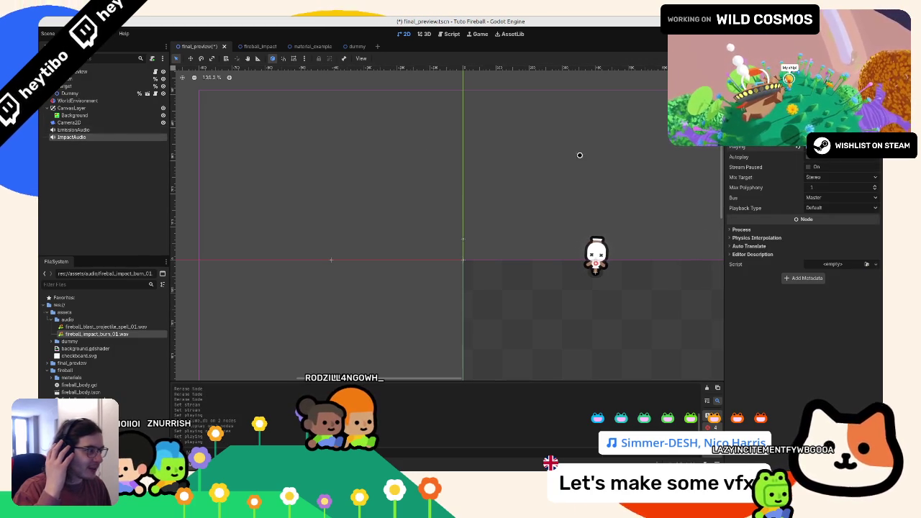
pyautogui.keyDown('ctrl'); pyautogui.click(93, 130); pyautogui.keyUp('ctrl')
pyautogui.hotkey('ctrl', 'F3')
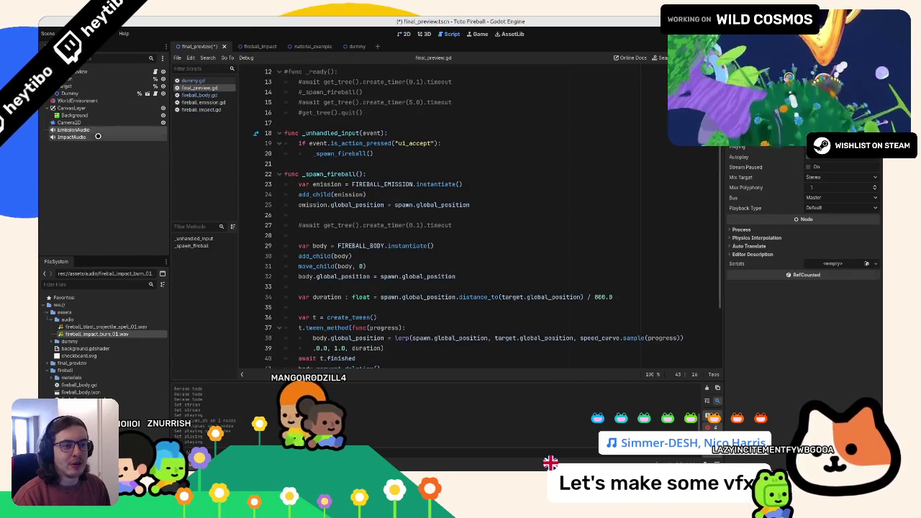
# Step: Drag both audio nodes into the script to declare emission_audio and impact_audio references
pyautogui.rightClick(98, 136)
pyautogui.press('Escape')
pyautogui.scroll(4, 193, 128)
pyautogui.moveTo(72, 129); pyautogui.dragTo(310, 173)
pyautogui.doubleClick(356, 174)
# Step: Add emission_audio.play() on line 28 inside _spawn_fireball
pyautogui.scroll(-5, 364, 223)
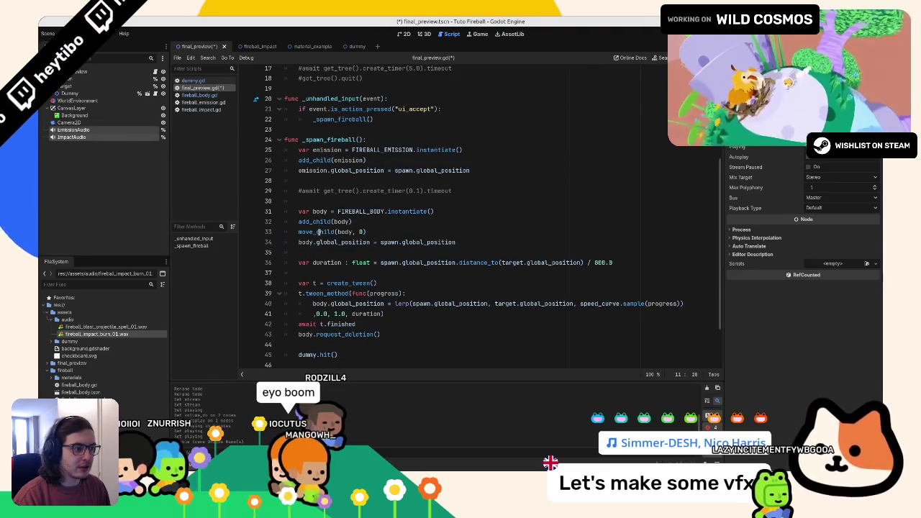
pyautogui.click(402, 139)
pyautogui.click(449, 180)
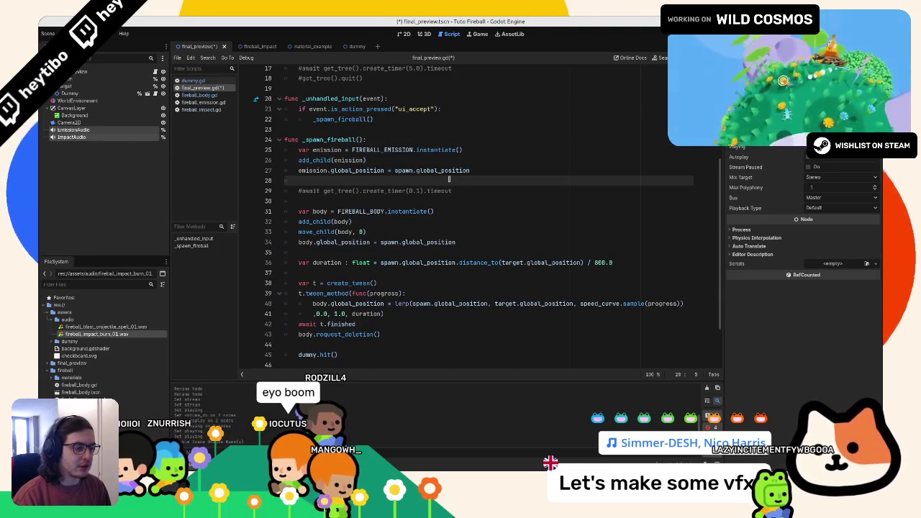
pyautogui.write('emission_audio')
pyautogui.write('.play()')
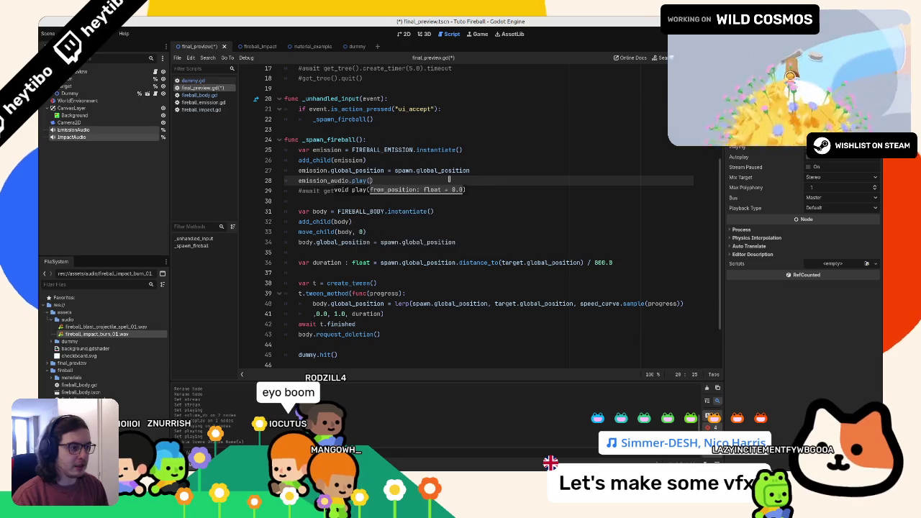
pyautogui.press('Return')
# Step: Call impact_audio.play() right after dummy.hit() and run the game with F5
pyautogui.scroll(2, 465, 150)
pyautogui.scroll(3, 464, 150)
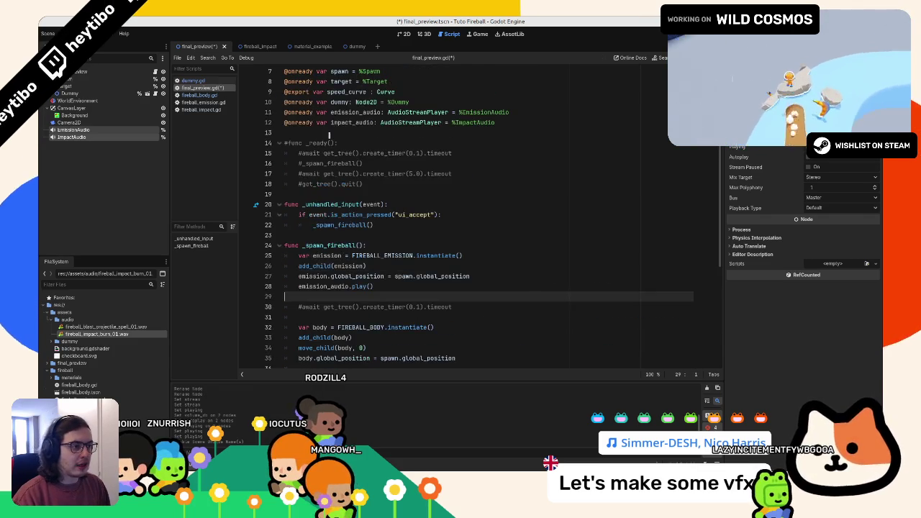
pyautogui.click(338, 122)
pyautogui.scroll(2, 373, 182)
pyautogui.scroll(-7, 374, 251)
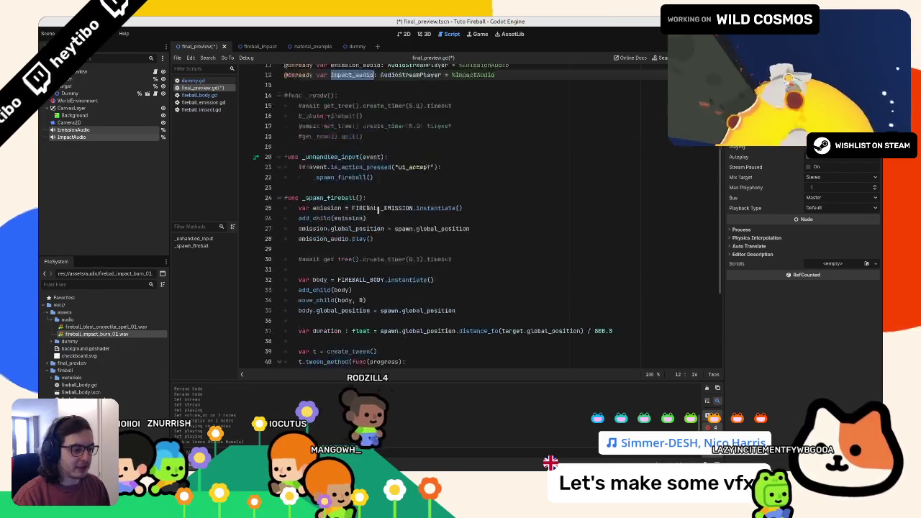
pyautogui.click(384, 290)
pyautogui.press('Return')
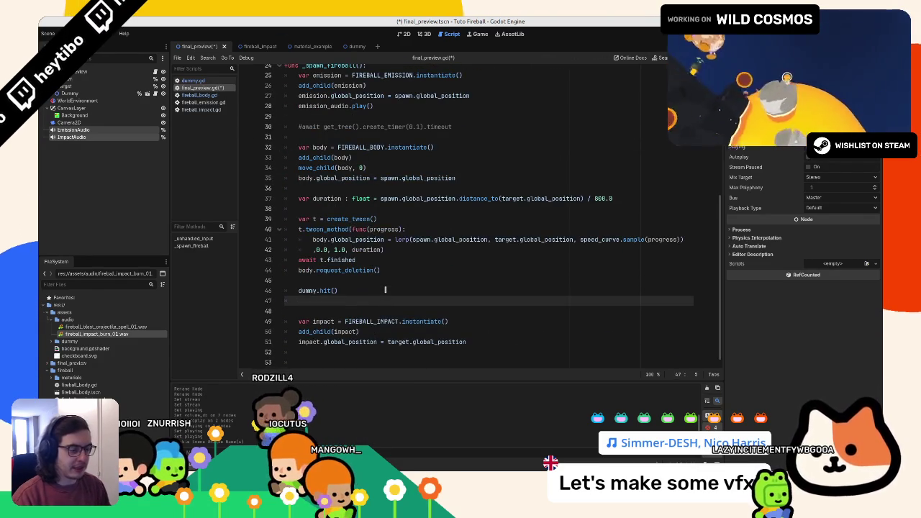
pyautogui.write('impact_audio.play(')
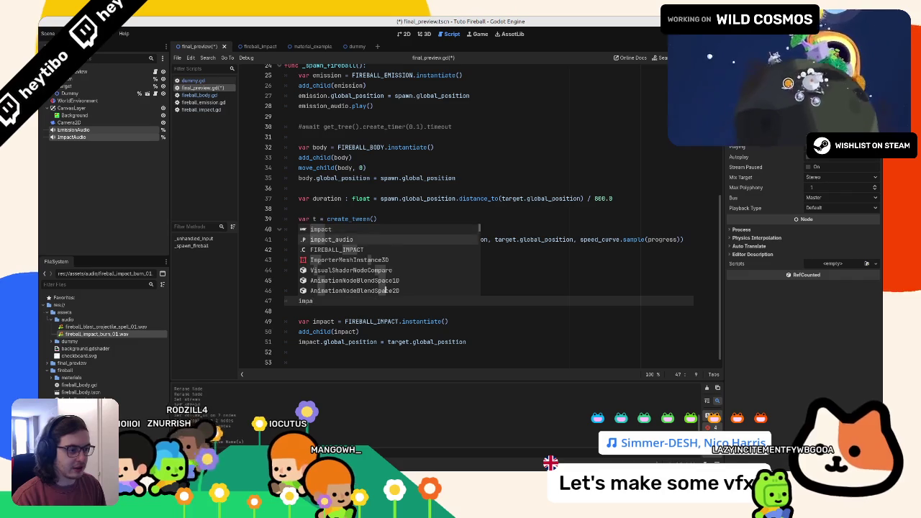
pyautogui.press('F5')
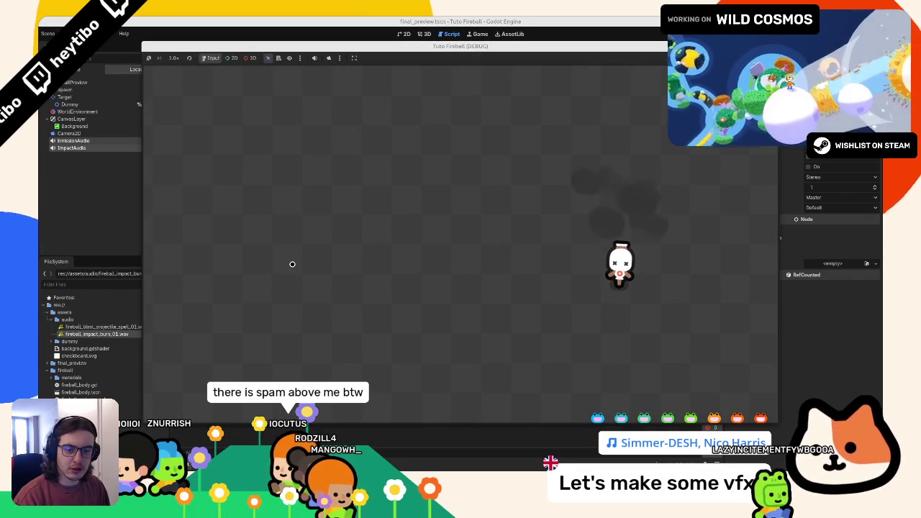
# Step: Fire six test fireballs at the dummy, stop the game, and reselect EmissionAudio
pyautogui.click(292, 264)
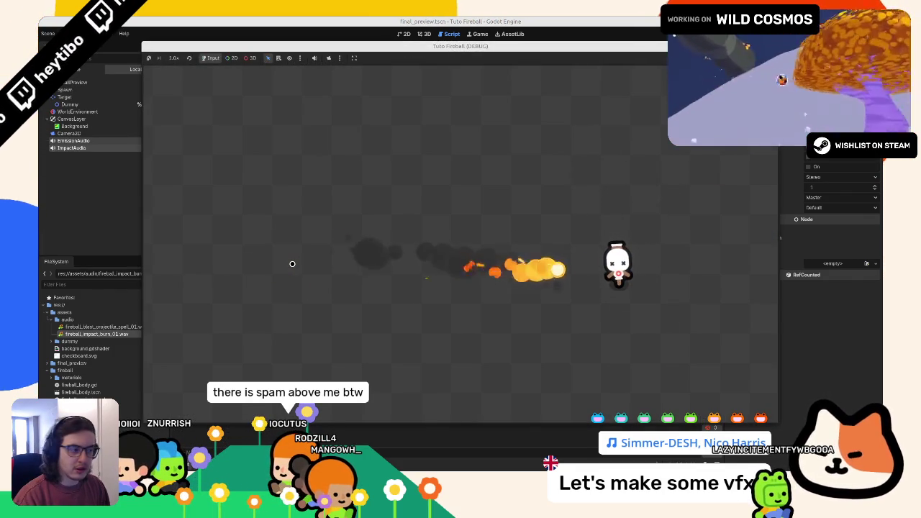
pyautogui.click(292, 263)
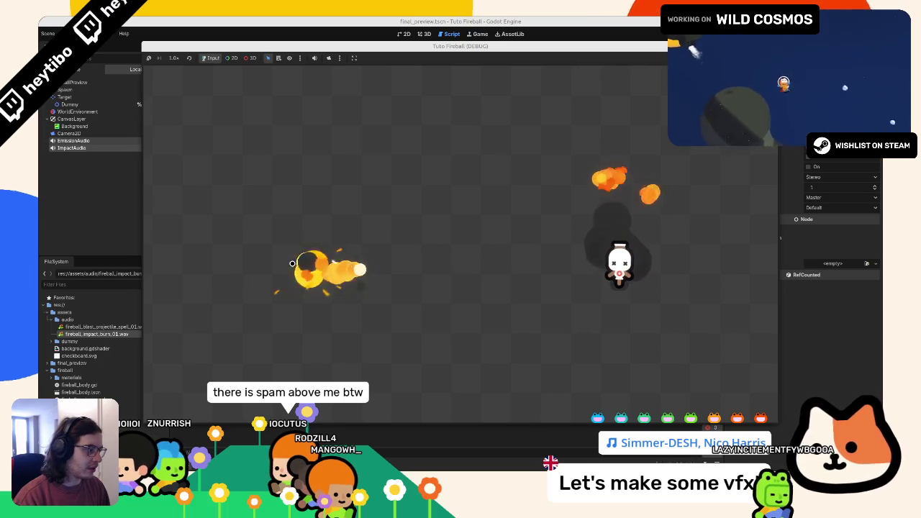
pyautogui.click(291, 263)
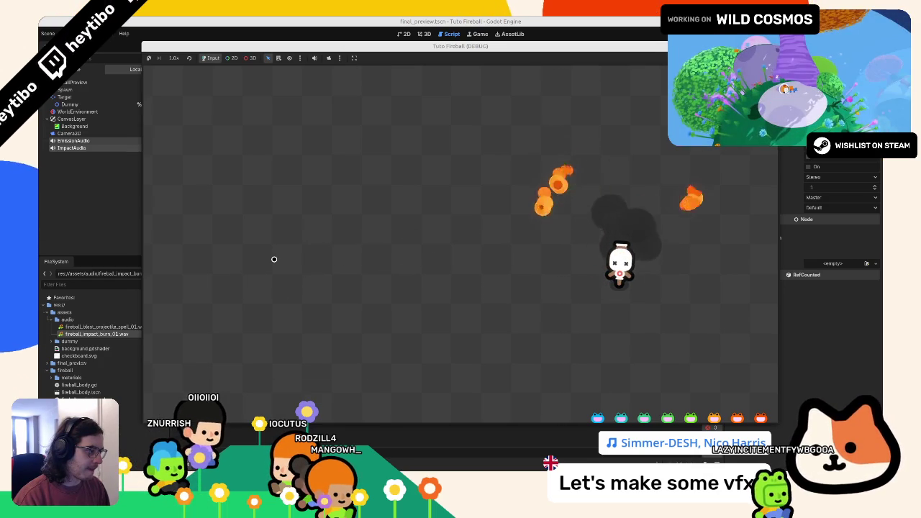
pyautogui.click(274, 259)
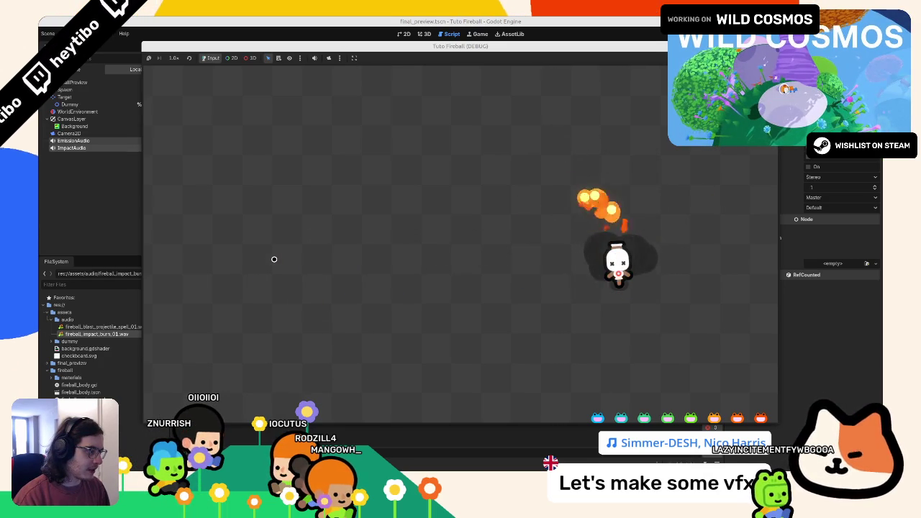
pyautogui.click(274, 259)
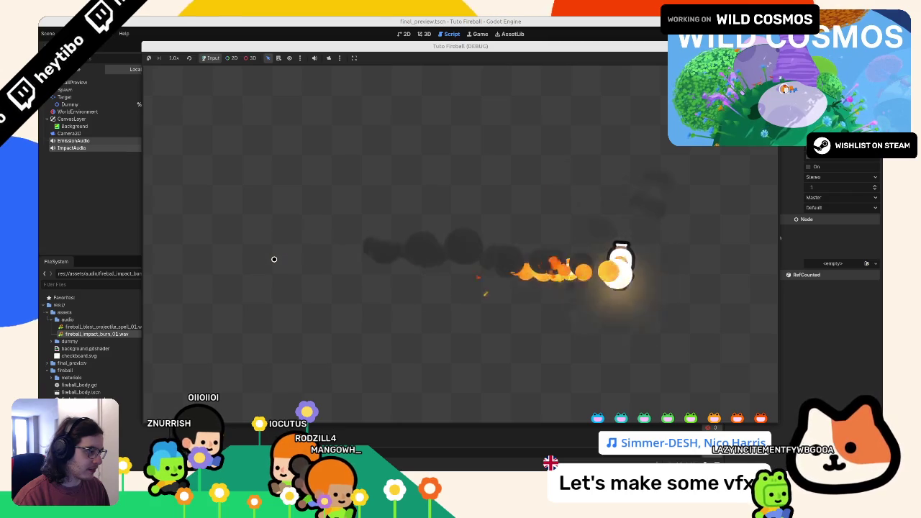
pyautogui.click(274, 259)
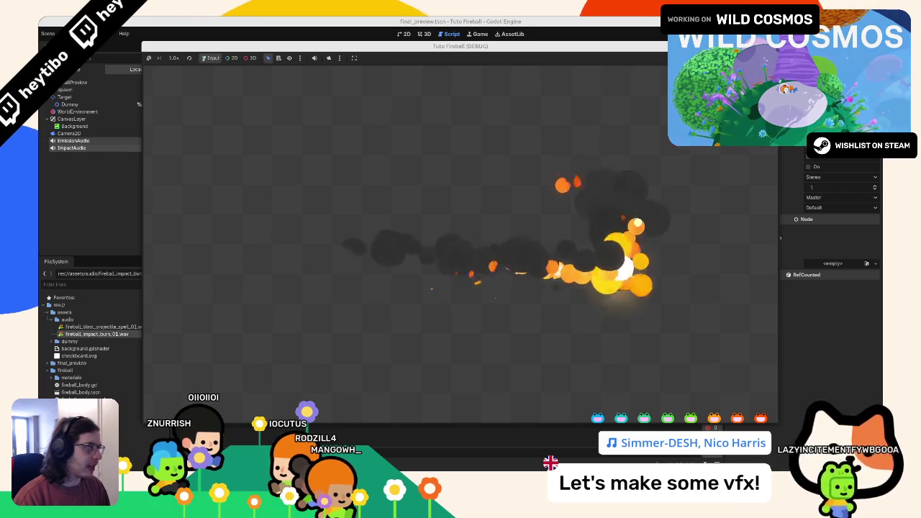
pyautogui.press('F8')
pyautogui.click(66, 128)
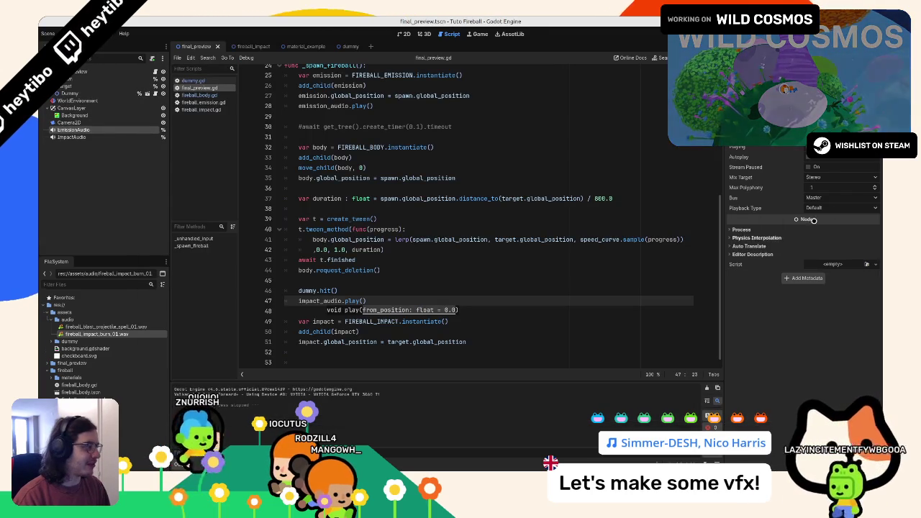
pyautogui.write('4')
# Step: Set Max Polyphony to 4 on EmissionAudio and ImpactAudio, then rerun the game
pyautogui.press('Return')
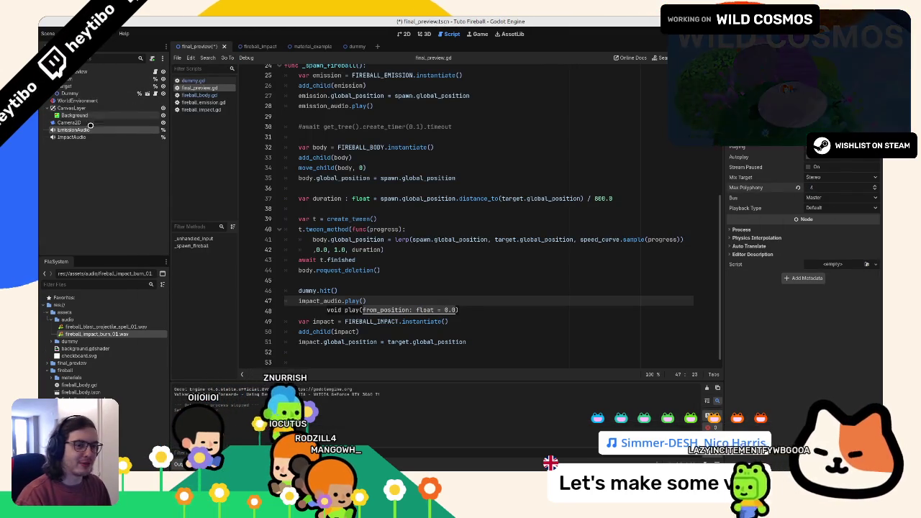
pyautogui.click(72, 137)
pyautogui.moveTo(852, 193); pyautogui.dragTo(863, 193)
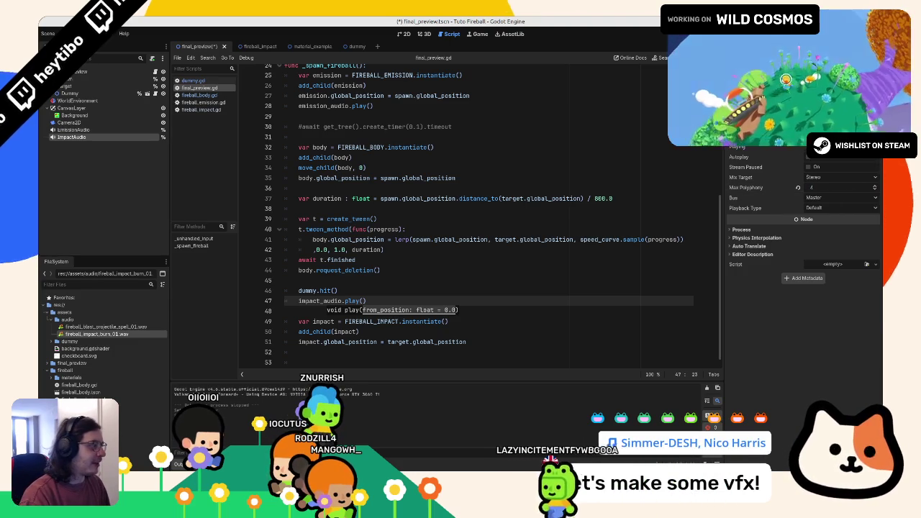
pyautogui.press('F5')
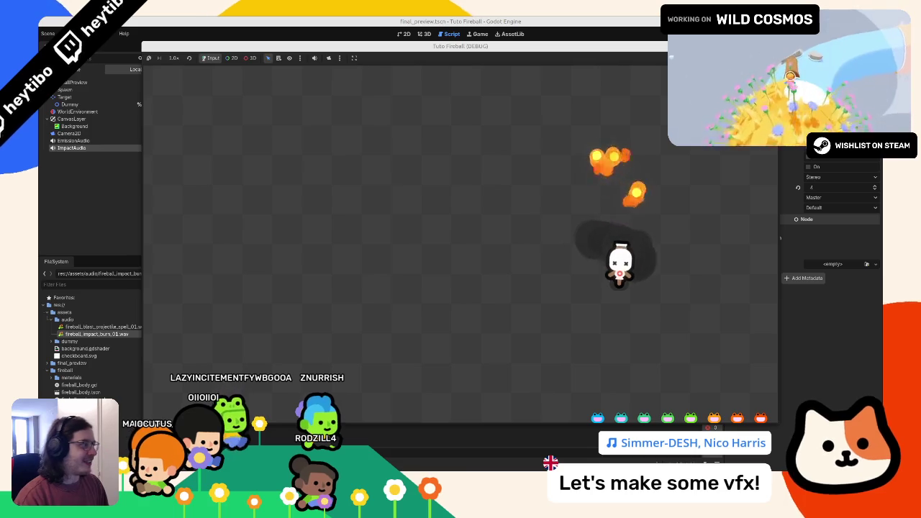
# Step: Stop the game and place the caret after await t.finished in the script
pyautogui.press('F8')
pyautogui.click(458, 262)
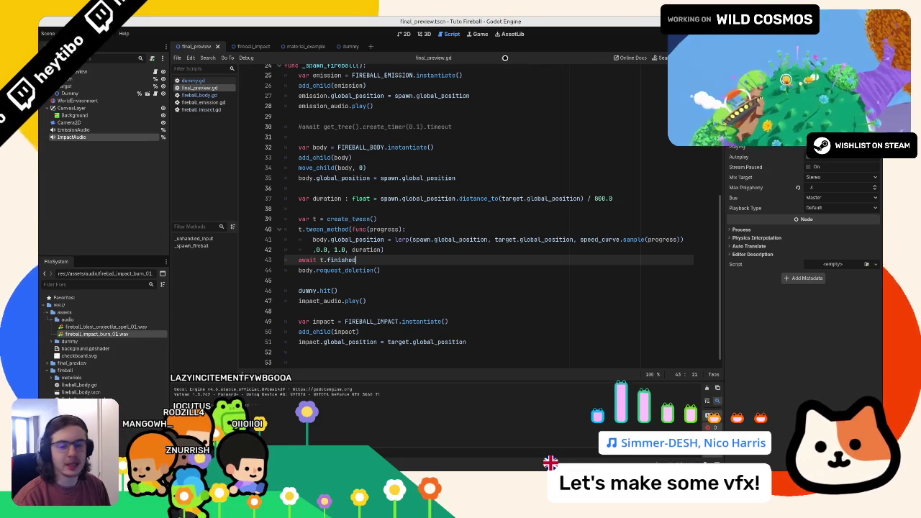
pyautogui.click(424, 33)
# Step: Switch to the 2D canvas, scroll to the dummy, and collapse the audio folder
pyautogui.click(405, 33)
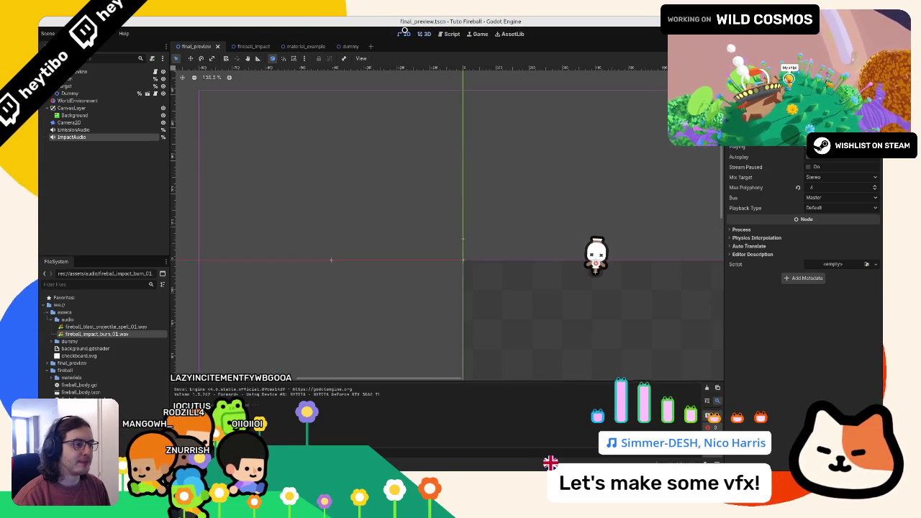
pyautogui.scroll(-1, 202, 128)
pyautogui.hscroll(1, 261, 95)
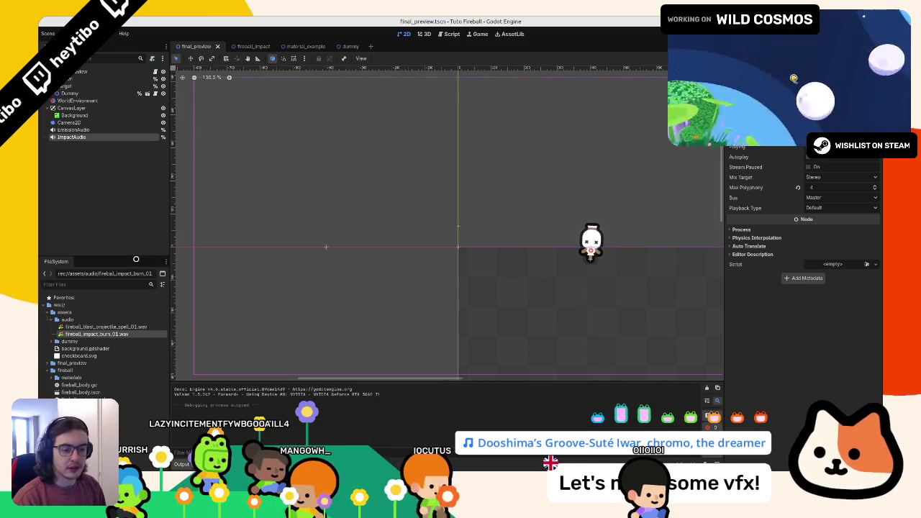
pyautogui.click(49, 319)
# Step: Close the dummy, material_example and fireball_impact scene tabs
pyautogui.click(68, 370)
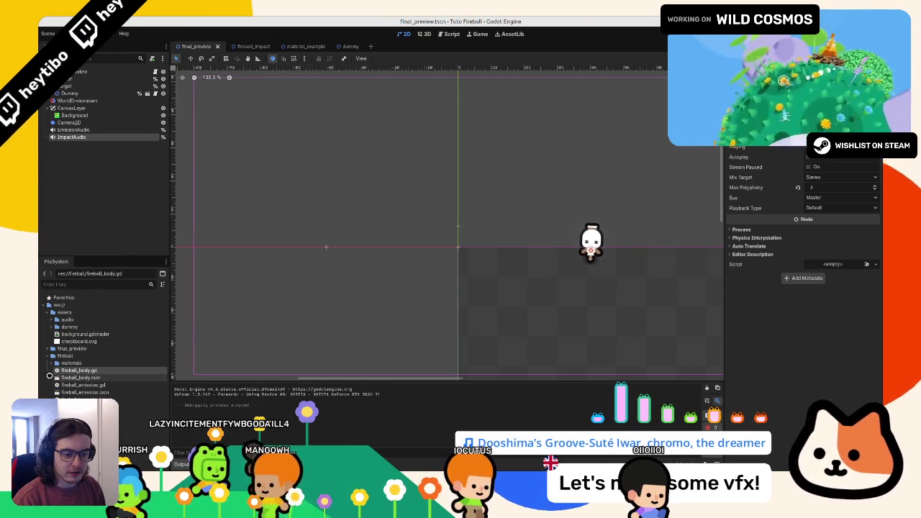
pyautogui.click(72, 377)
pyautogui.click(341, 46)
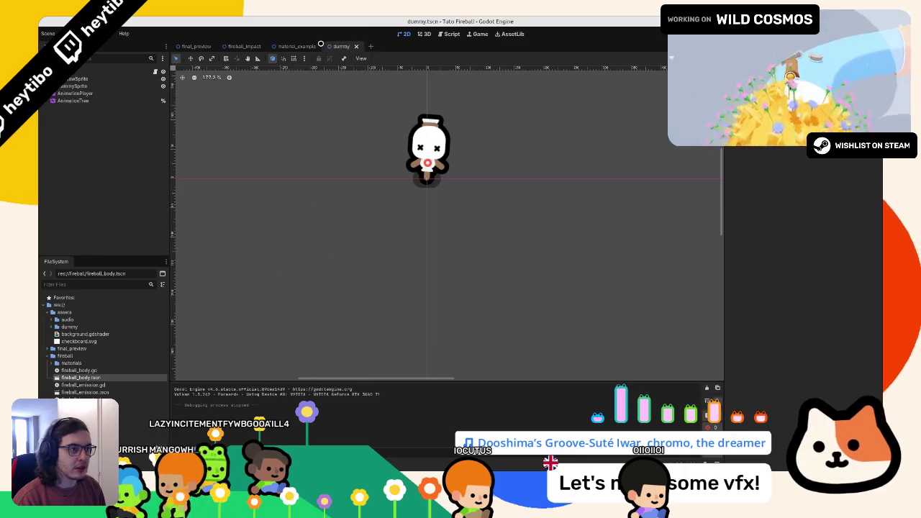
pyautogui.click(356, 46)
pyautogui.click(319, 46)
pyautogui.click(266, 46)
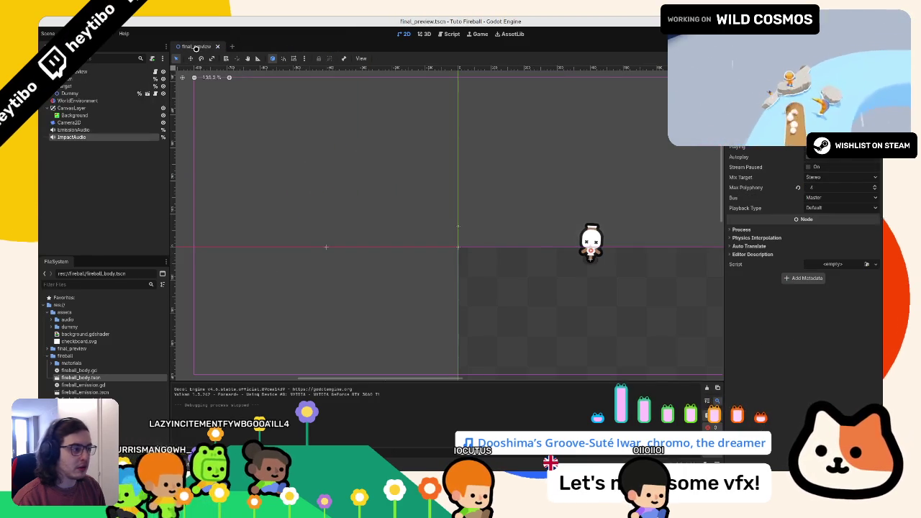
# Step: Glance at the fireball article draft, then run the final_preview demo with F5
pyautogui.hotkey('alt', 'Tab')
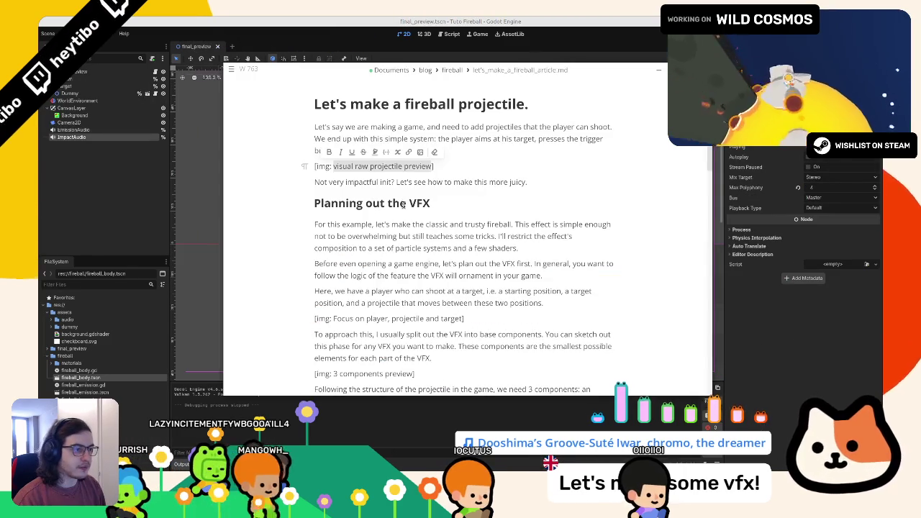
pyautogui.hotkey('alt', 'Tab')
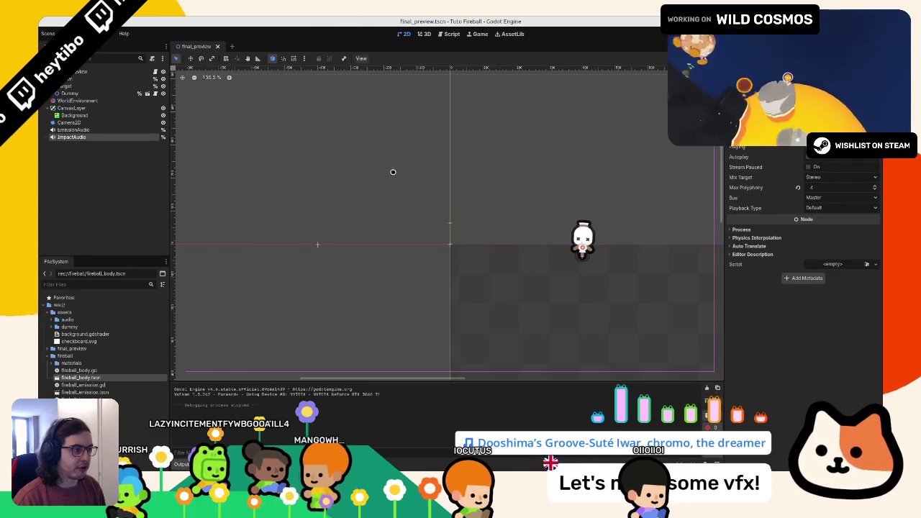
pyautogui.press('F5')
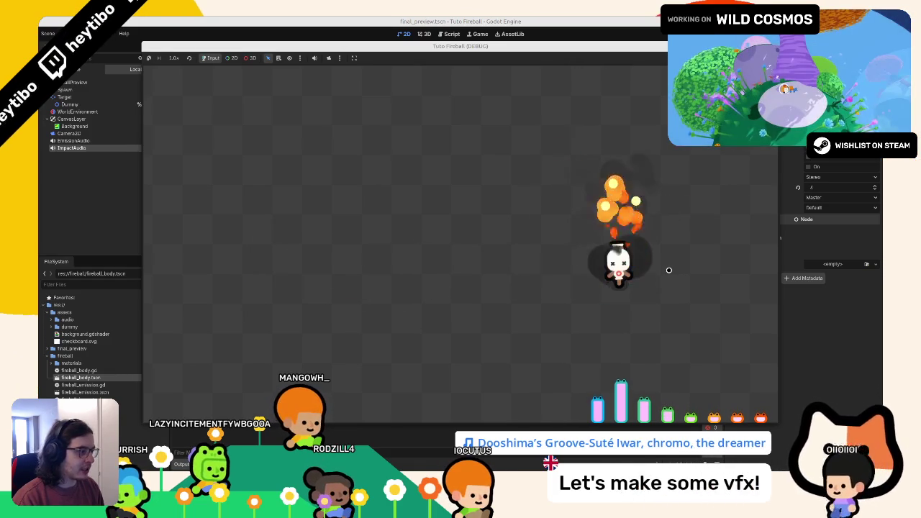
pyautogui.press('F8')
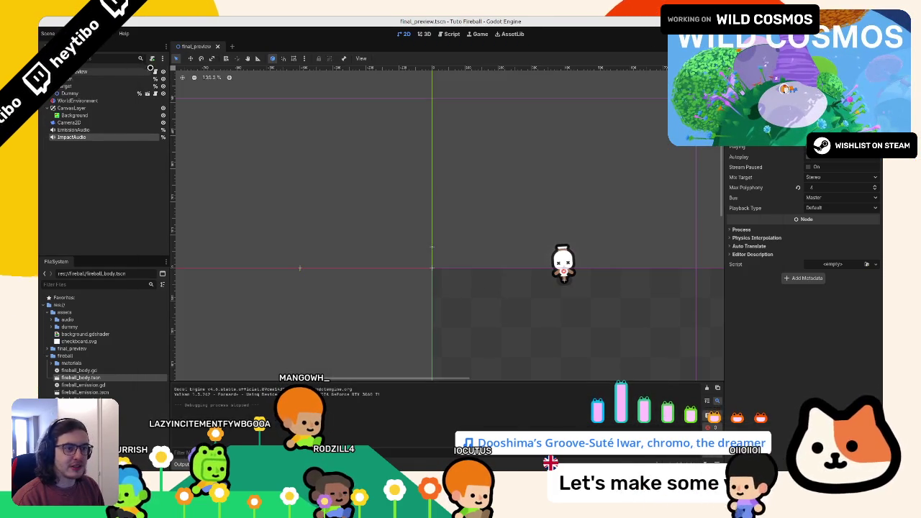
pyautogui.scroll(8, 367, 132)
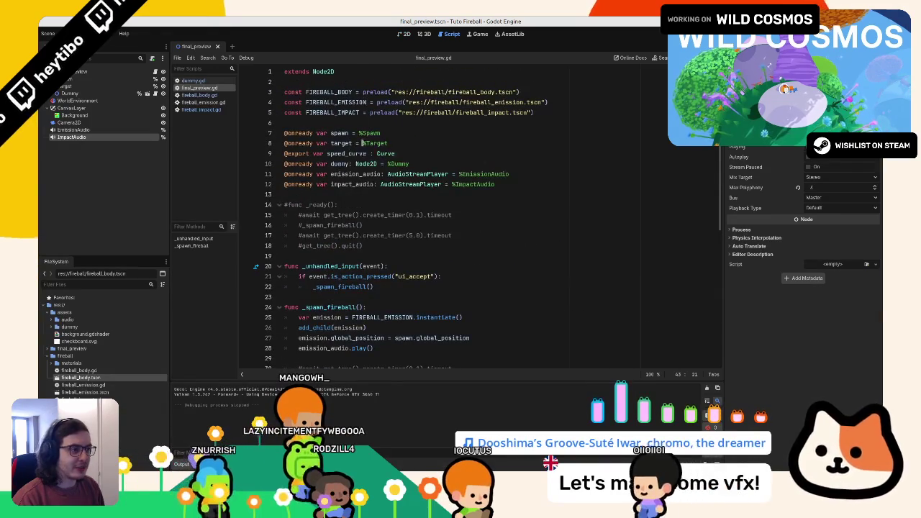
pyautogui.click(362, 82)
pyautogui.press('Return')
pyautogui.press('Return')
pyautogui.press('BackSpace')
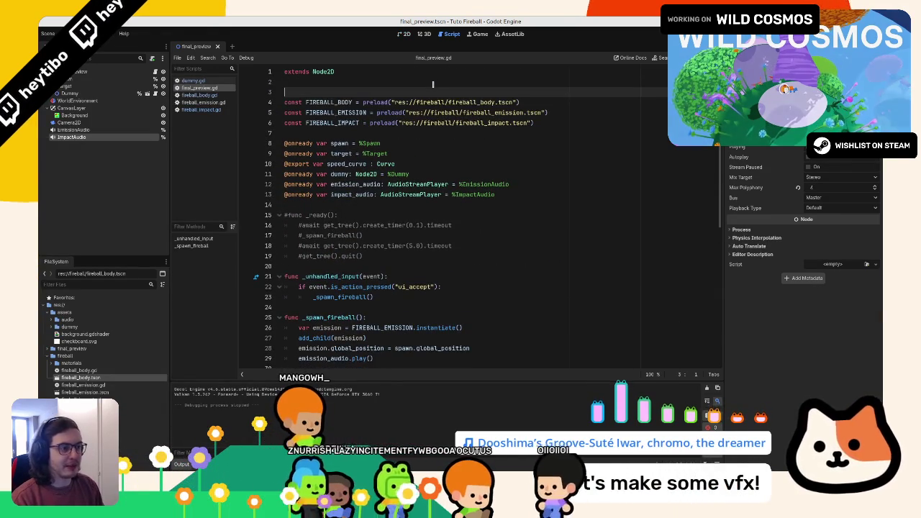
pyautogui.write('@epx')
pyautogui.press('BackSpace')
pyautogui.press('BackSpace')
pyautogui.press('BackSpace')
pyautogui.write('expor')
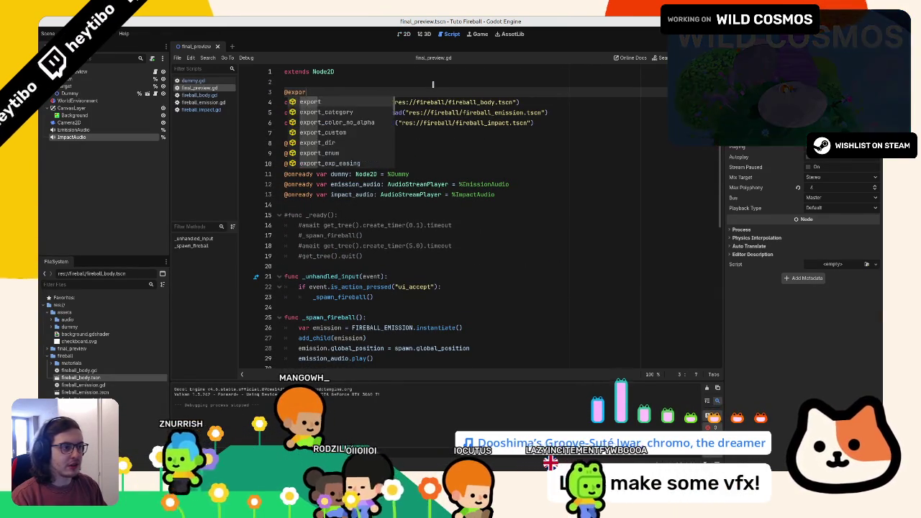
pyautogui.write('t r')
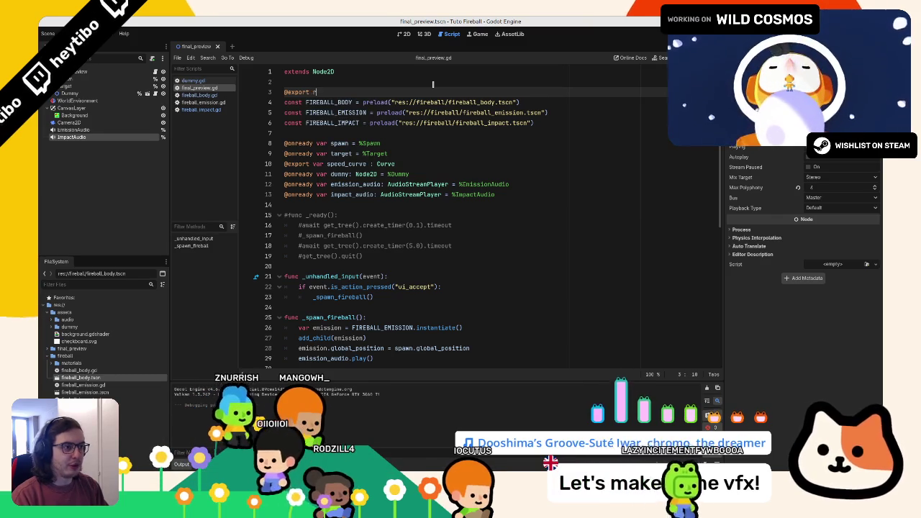
pyautogui.write('aw_preview : bool = false')
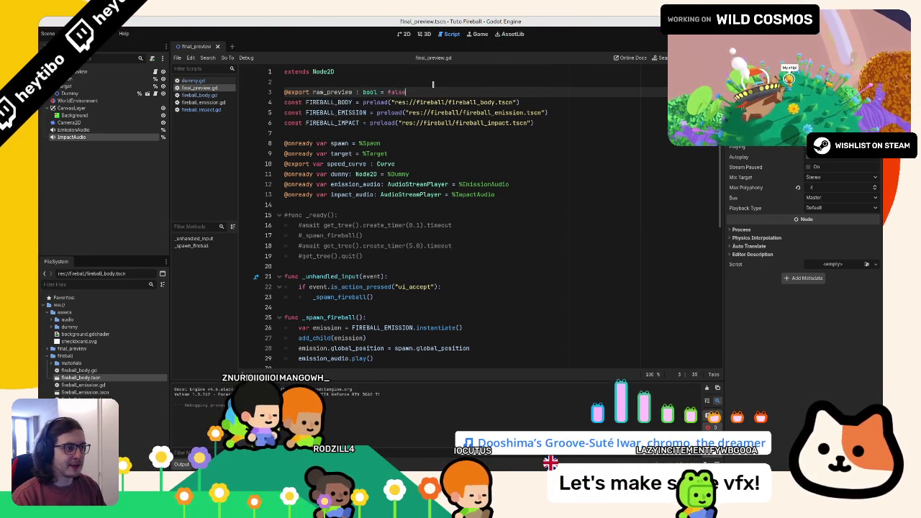
pyautogui.press('Return')
pyautogui.doubleClick(331, 91)
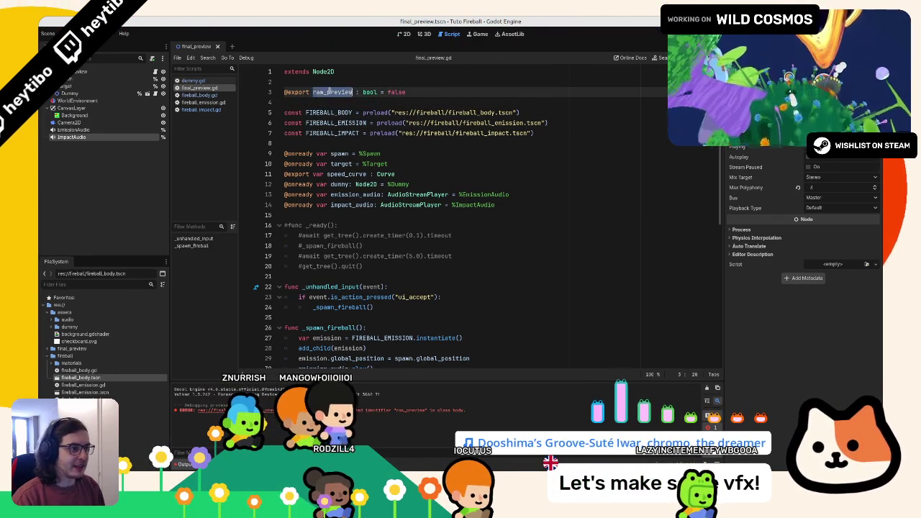
pyautogui.click(311, 92)
pyautogui.write('var')
# Step: Move the raw_preview declaration to sit just above the speed_curve export
pyautogui.doubleClick(331, 92)
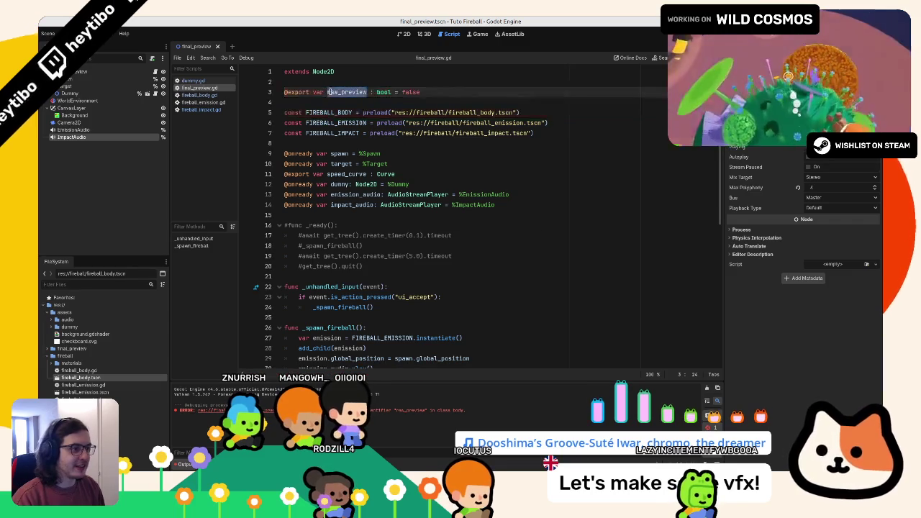
pyautogui.tripleClick(323, 91)
pyautogui.press('BackSpace')
pyautogui.click(321, 131)
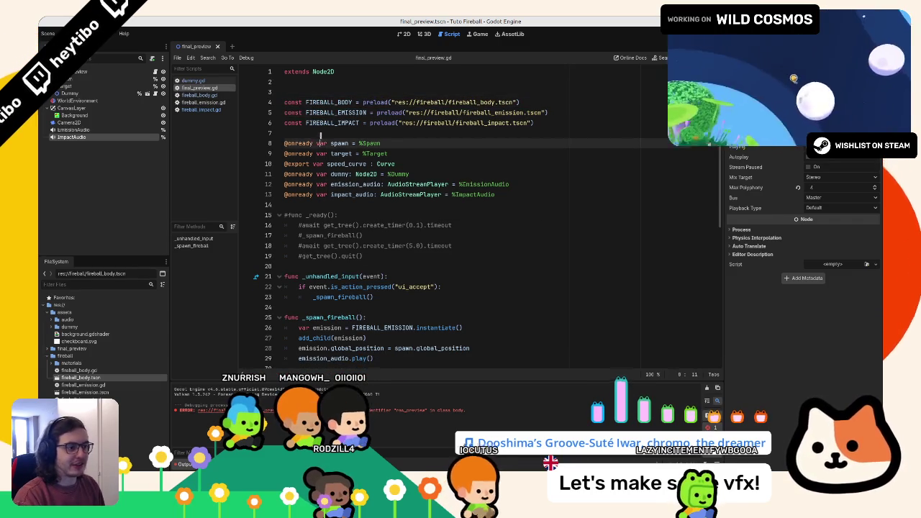
pyautogui.press('Return')
pyautogui.write('@export var raw_preview : bool = false')
pyautogui.press('Down')
pyautogui.press('Down')
pyautogui.press('Down')
pyautogui.hotkey('alt', 'Up')
pyautogui.hotkey('alt', 'Up')
pyautogui.hotkey('alt', 'Up')
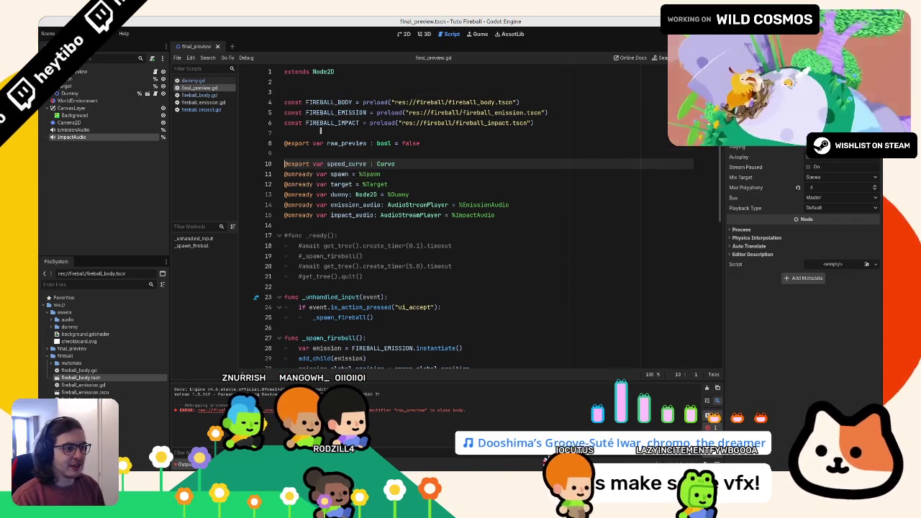
pyautogui.click(75, 71)
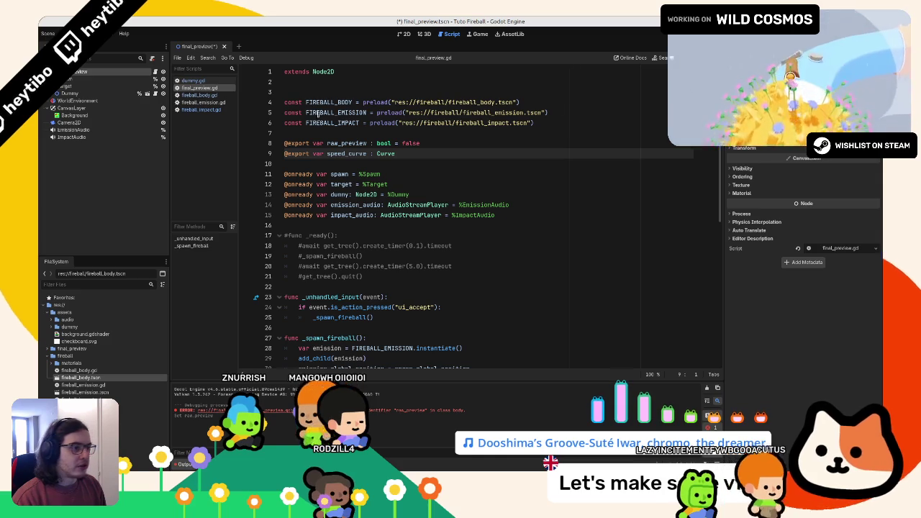
# Step: Wrap the emission spawning lines 29–32 in _spawn_fireball in a new final_preview check
pyautogui.doubleClick(337, 143)
pyautogui.hotkey('ctrl', 's')
pyautogui.scroll(-5, 337, 143)
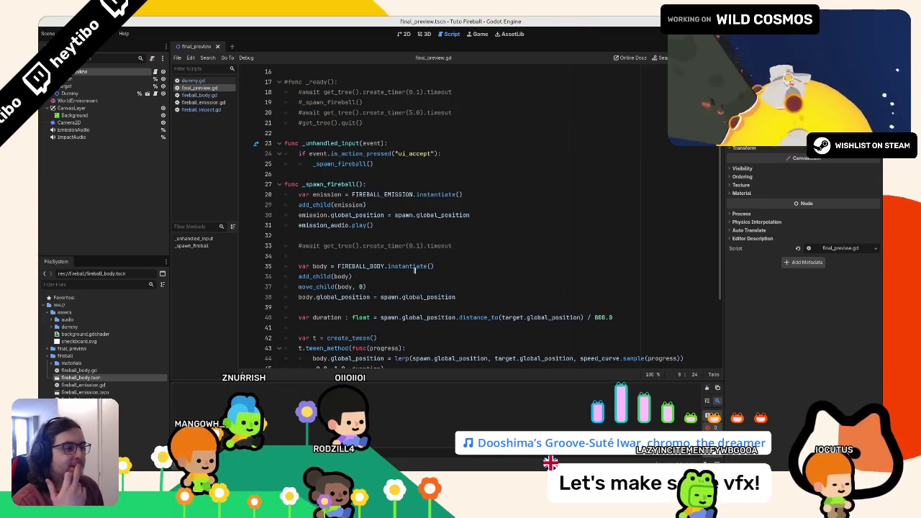
pyautogui.click(387, 185)
pyautogui.press('Return')
pyautogui.write('fin')
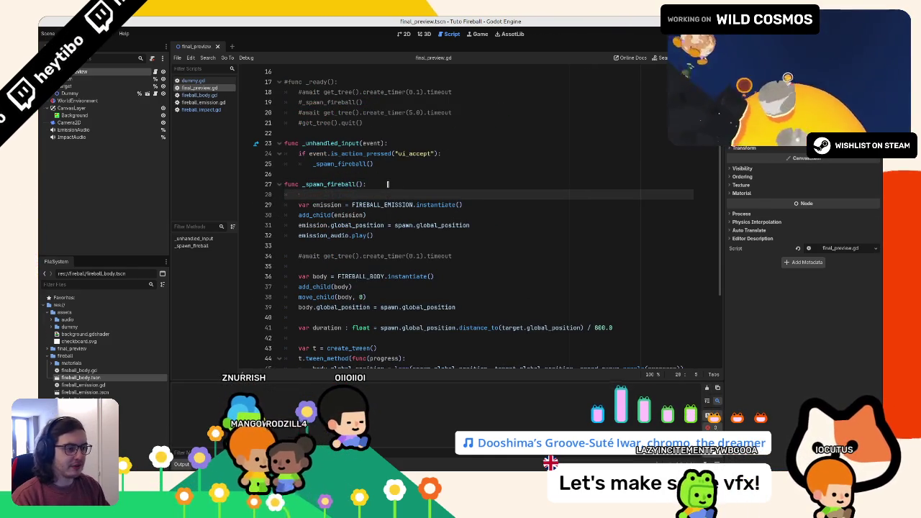
pyautogui.write('al_preview:')
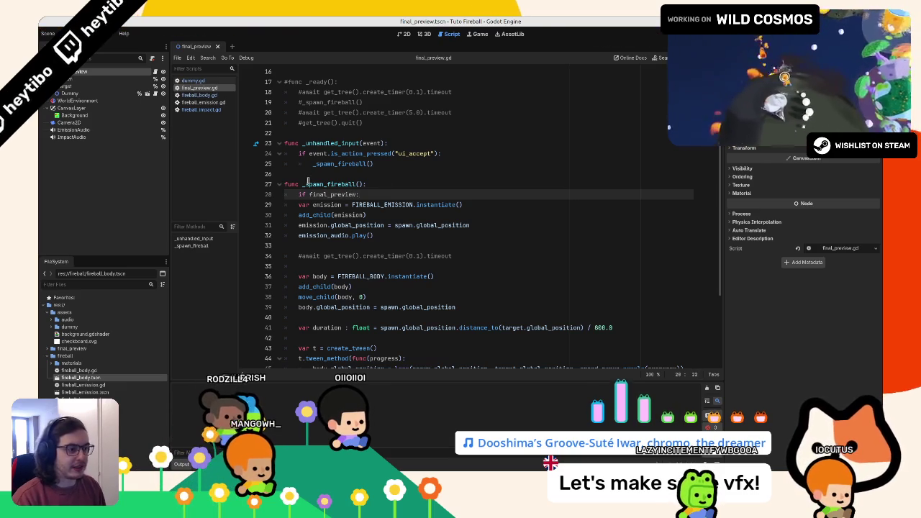
pyautogui.moveTo(314, 201)
pyautogui.mouseDown()
pyautogui.moveTo(359, 210)
pyautogui.moveTo(388, 240)
pyautogui.mouseUp()
pyautogui.press('Tab')
pyautogui.click(327, 194)
pyautogui.scroll(5, 327, 194)
# Step: Rename the raw_preview flag on line 8 to final_preview and save the script
pyautogui.doubleClick(345, 143)
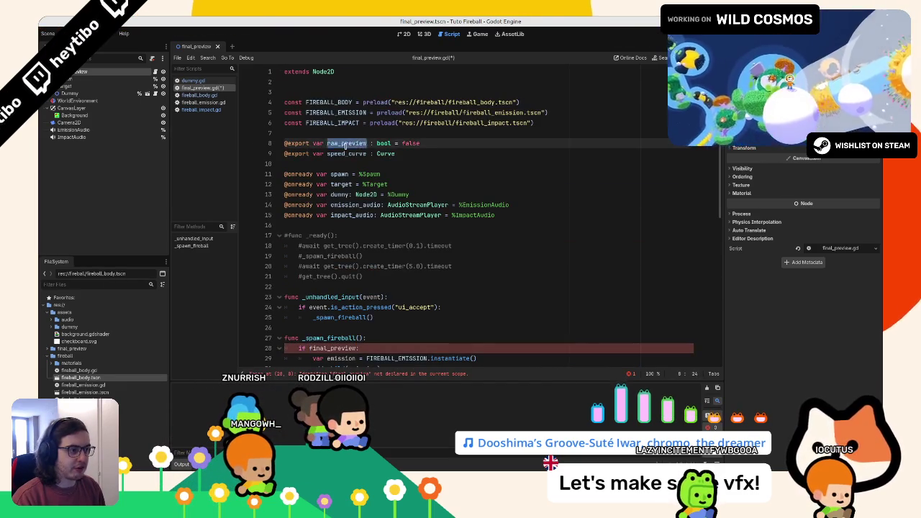
pyautogui.write('final_preview')
pyautogui.doubleClick(418, 143)
pyautogui.hotkey('ctrl', 's')
pyautogui.scroll(-2, 388, 221)
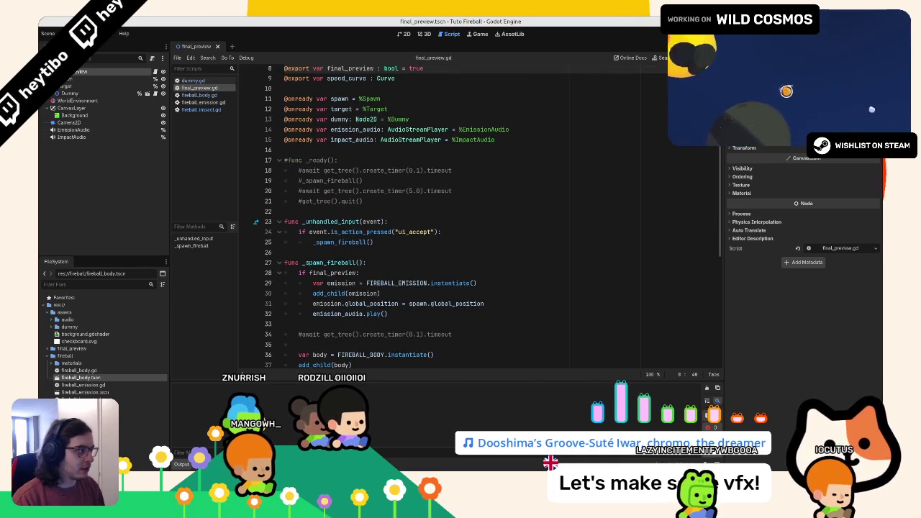
# Step: Delete the commented await timeout line and indent the empty line 34
pyautogui.click(435, 274)
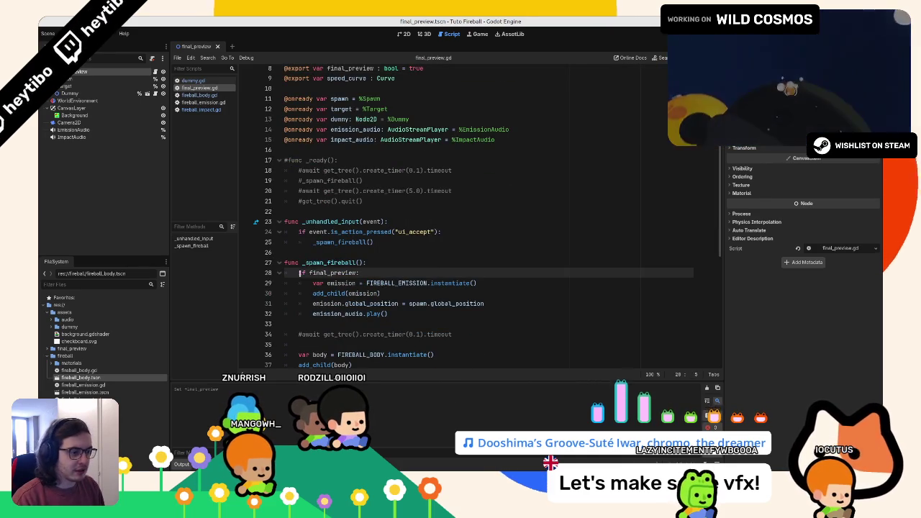
pyautogui.hotkey('shift', 'Home')
pyautogui.scroll(-4, 434, 274)
pyautogui.tripleClick(346, 211)
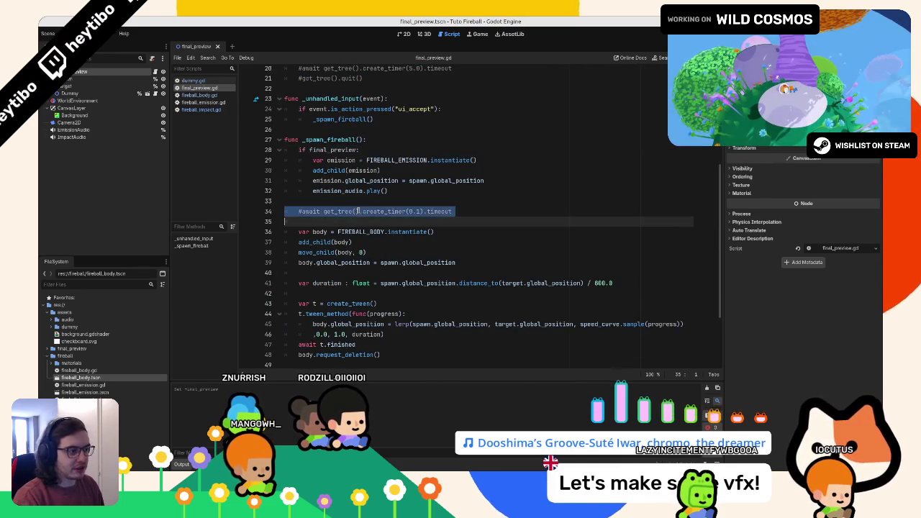
pyautogui.press('BackSpace')
pyautogui.press('Tab')
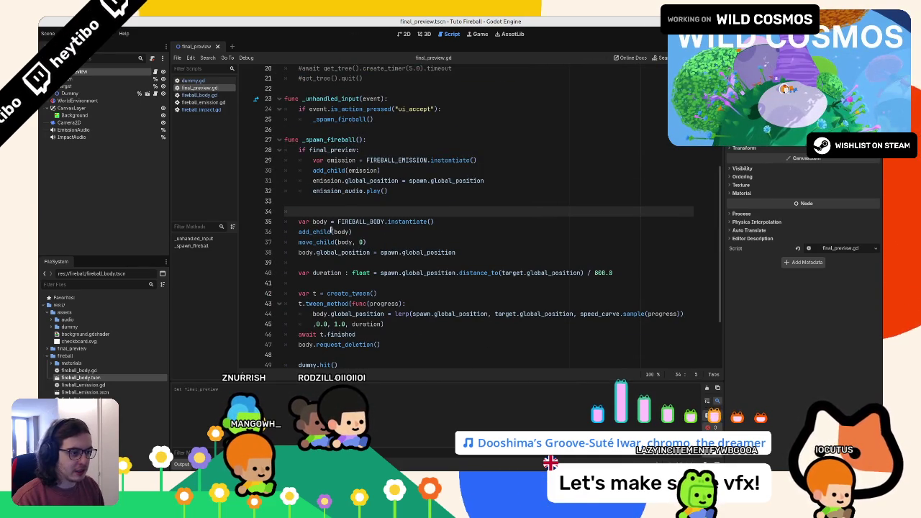
pyautogui.scroll(-3, 326, 242)
# Step: Move the dummy hit and impact sound lines below the impact spawning code
pyautogui.doubleClick(320, 137)
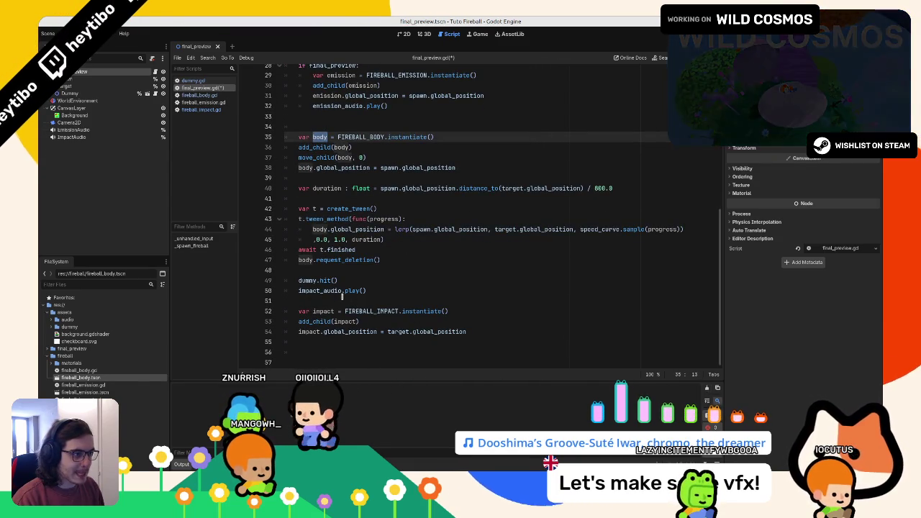
pyautogui.click(326, 297)
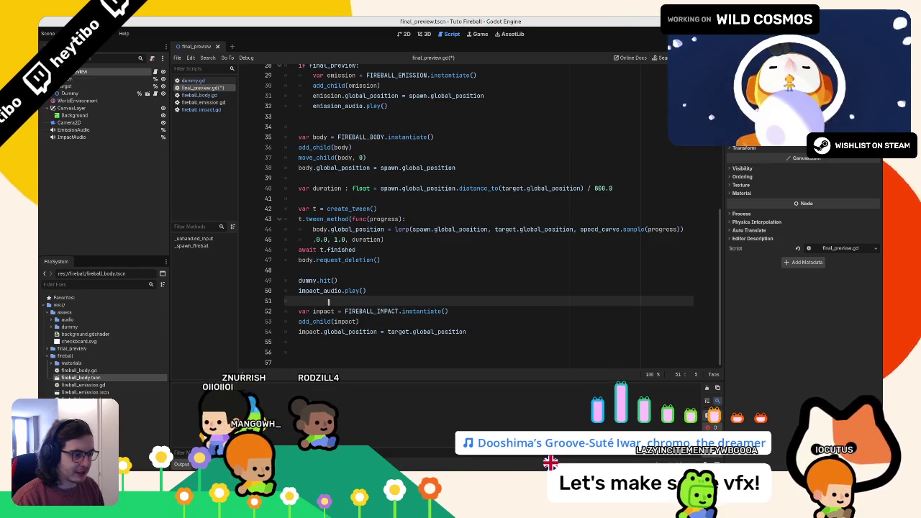
pyautogui.press('Up')
pyautogui.press('Up')
pyautogui.press('Up')
pyautogui.press('Down')
pyautogui.hotkey('shift', 'Down')
pyautogui.hotkey('shift', 'Down')
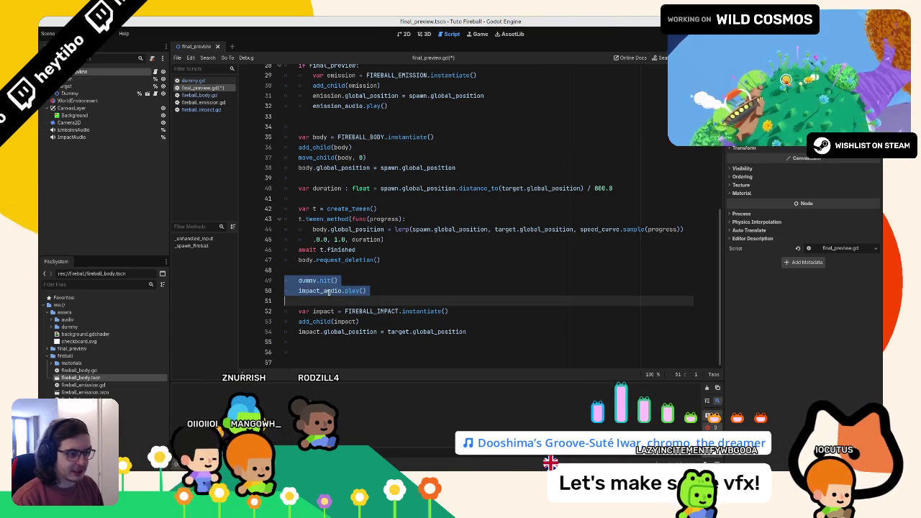
pyautogui.hotkey('alt', 'Down')
pyautogui.hotkey('alt', 'Down')
pyautogui.hotkey('alt', 'Down')
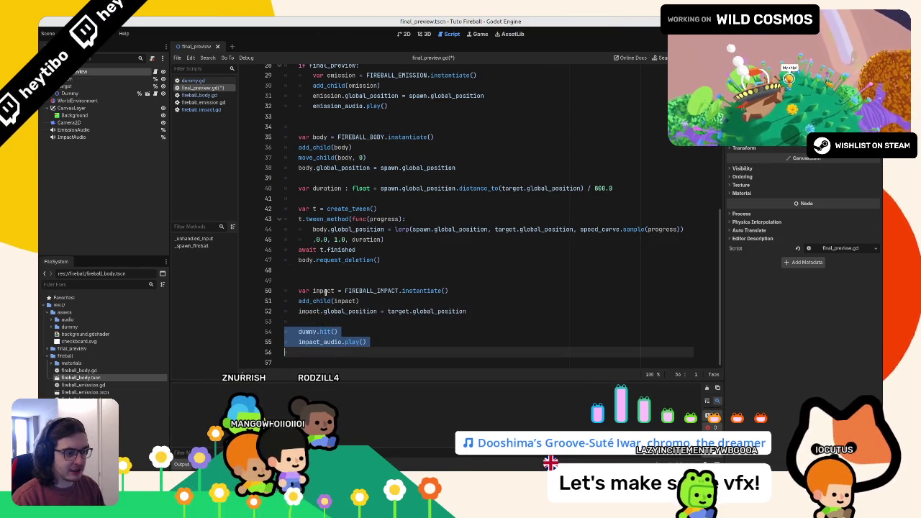
pyautogui.press('Down')
pyautogui.press('BackSpace')
# Step: Indent the impact, dummy hit and sound lines under the preview check and run the demo
pyautogui.click(327, 290)
pyautogui.click(328, 281)
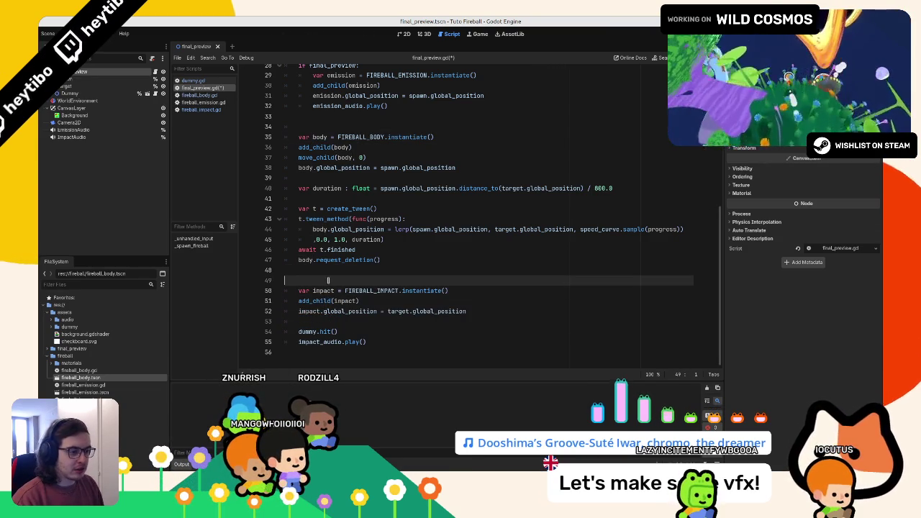
pyautogui.moveTo(325, 290)
pyautogui.mouseDown()
pyautogui.moveTo(345, 301)
pyautogui.moveTo(374, 345)
pyautogui.mouseUp()
pyautogui.press('Tab')
pyautogui.click(368, 273)
pyautogui.press('F6')
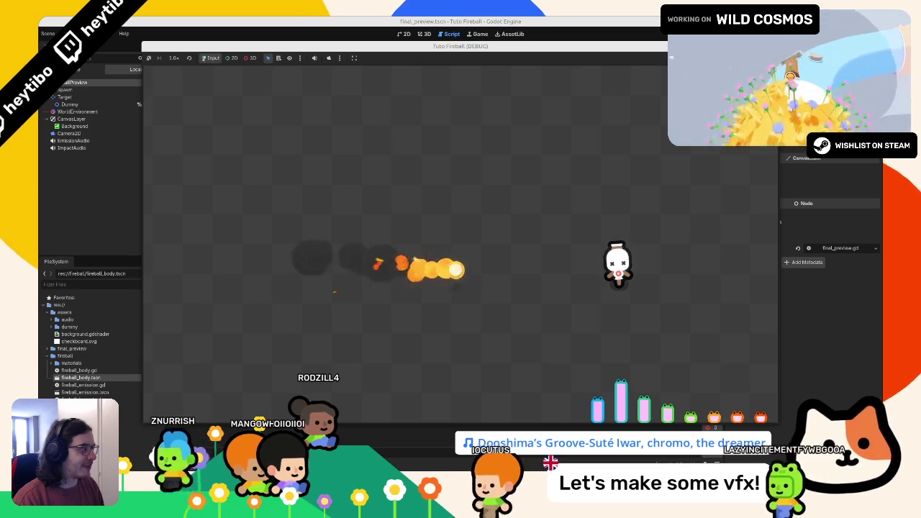
# Step: Move dummy.hit() below impact_audio.play(), rerun the demo, then show the 3D workspace
pyautogui.press('F8')
pyautogui.moveTo(314, 332); pyautogui.dragTo(405, 330)
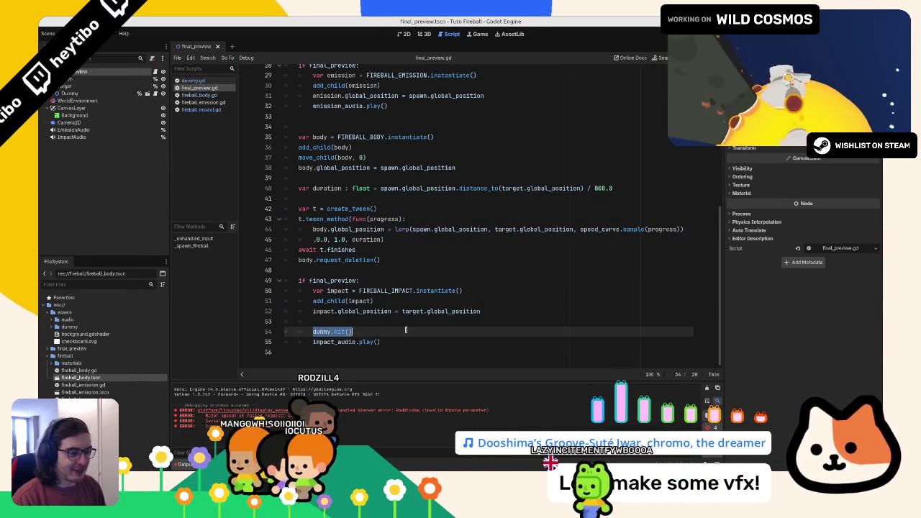
pyautogui.hotkey('alt', 'Down')
pyautogui.press('F5')
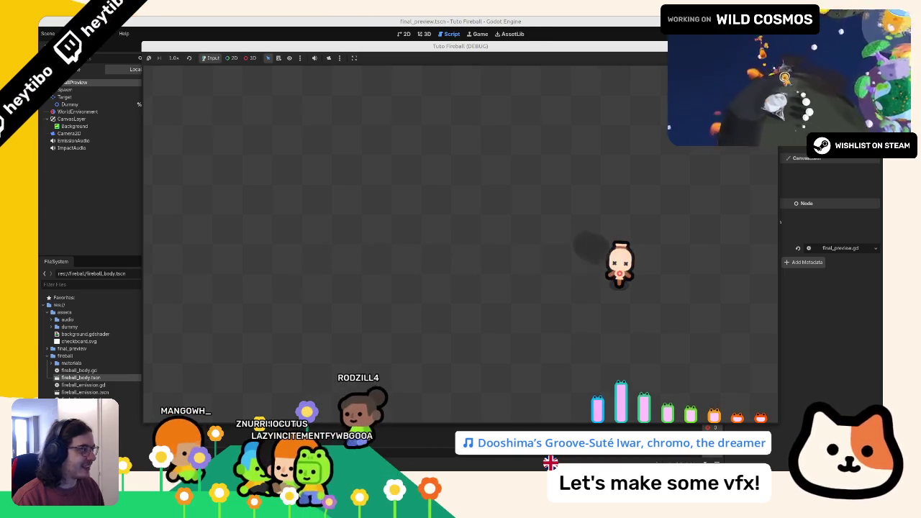
pyautogui.press('F8')
pyautogui.scroll(2, 315, 268)
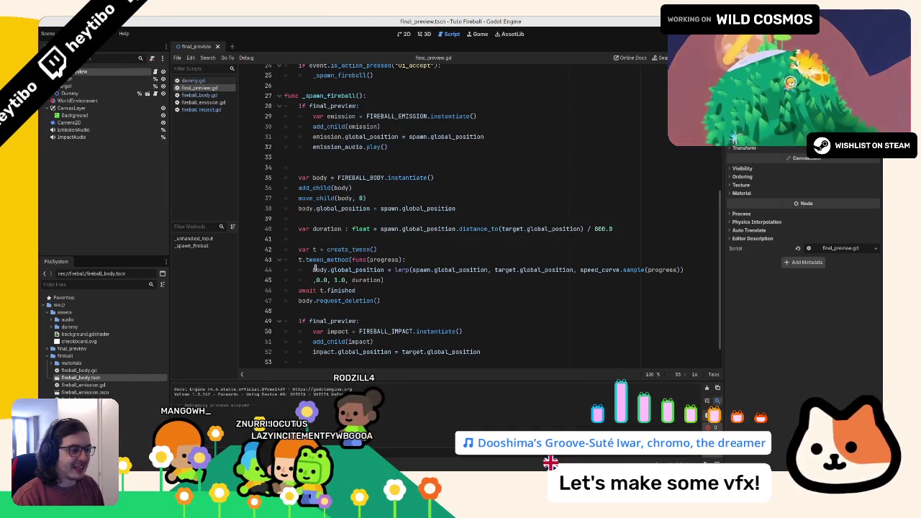
pyautogui.click(423, 34)
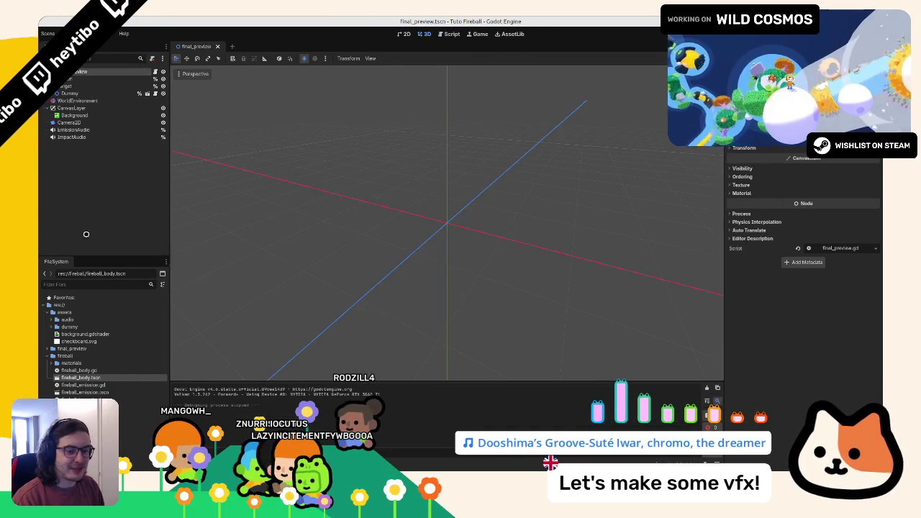
# Step: Duplicate fireball_body.tscn as simple_fireball_body.tscn
pyautogui.doubleClick(108, 378)
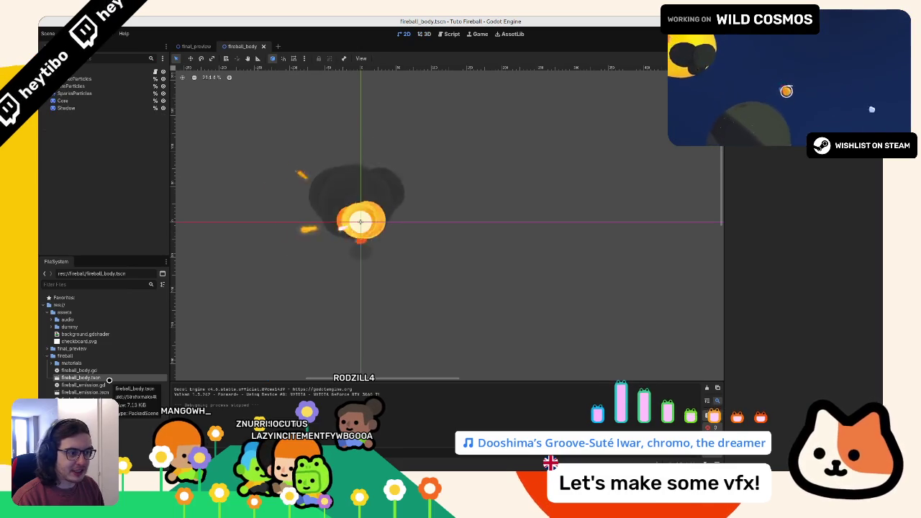
pyautogui.rightClick(109, 380)
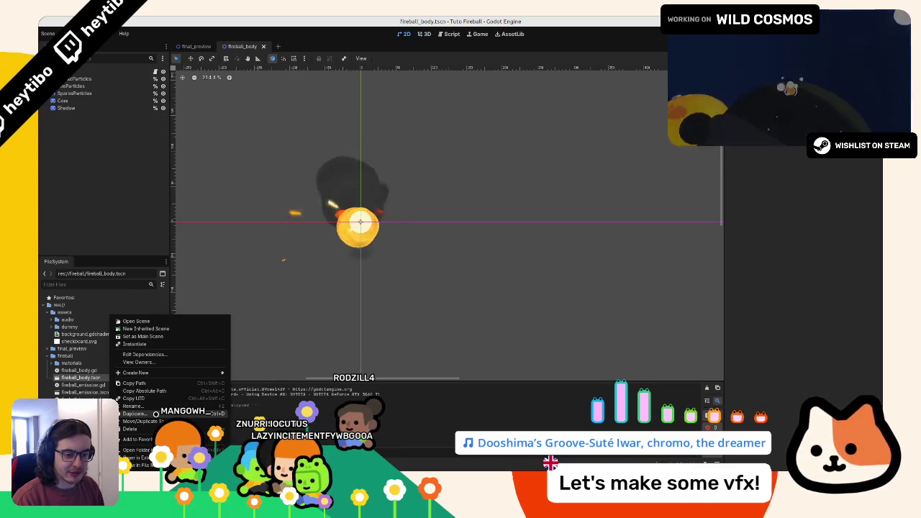
pyautogui.hotkey('ctrl', 'd')
pyautogui.press('Home')
pyautogui.write('simp')
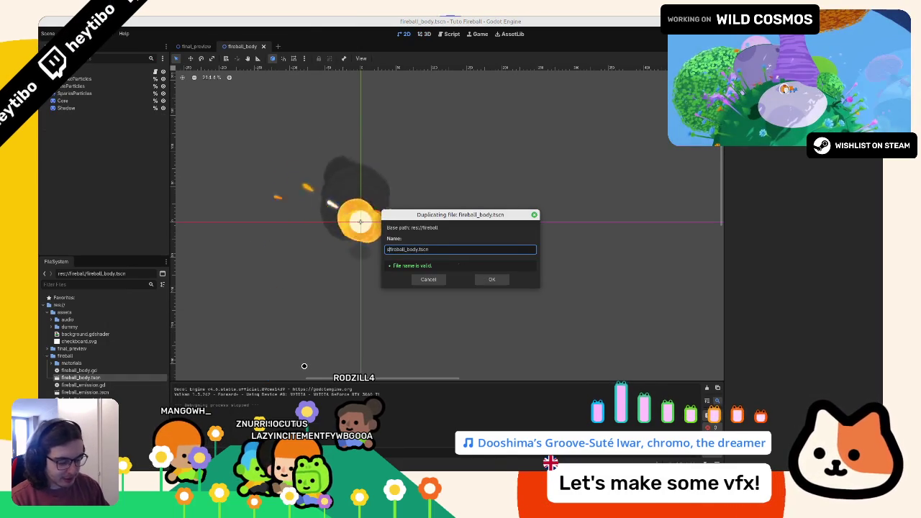
pyautogui.press('Return')
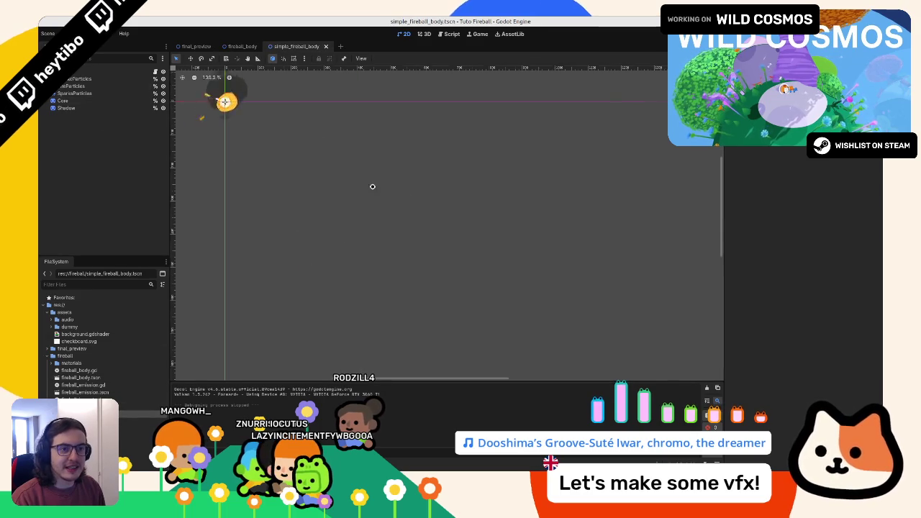
# Step: Delete the SparksParticles and other particle nodes from the new scene
pyautogui.click(101, 93)
pyautogui.keyDown('ctrl'); pyautogui.click(99, 78); pyautogui.keyUp('ctrl')
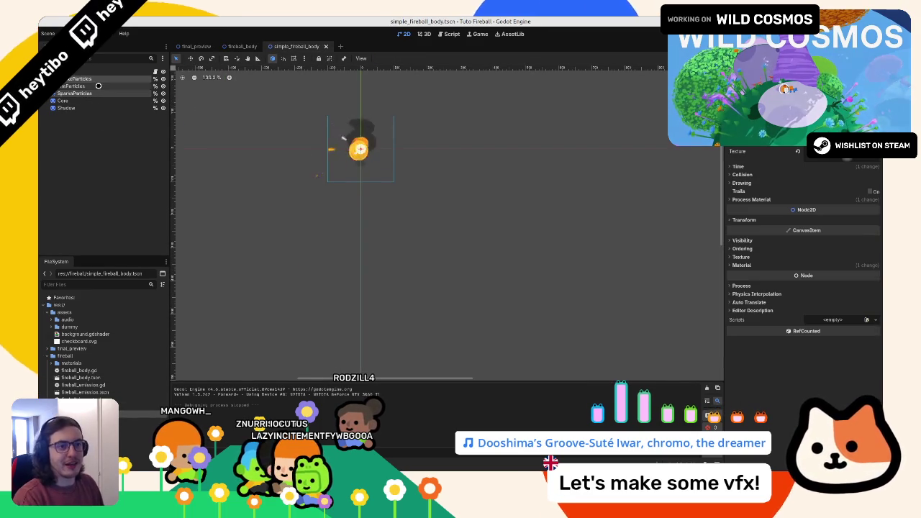
pyautogui.press('Delete')
pyautogui.press('Return')
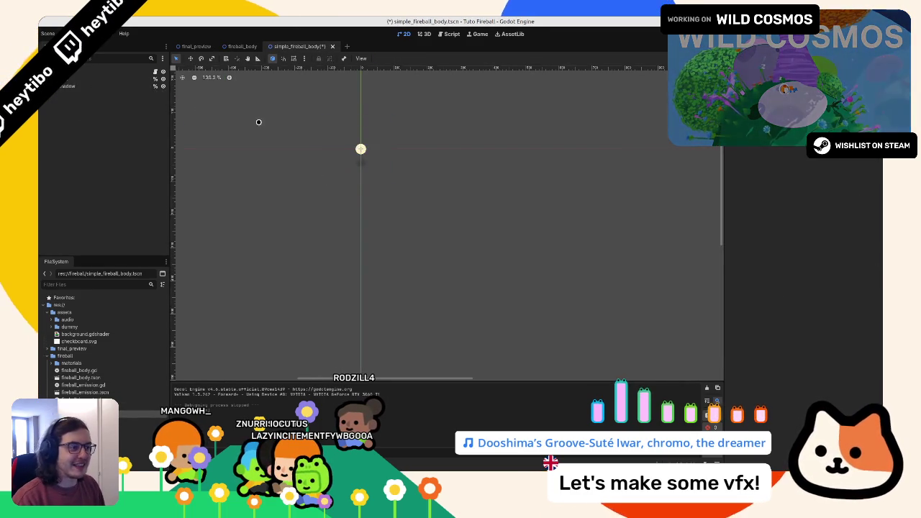
# Step: Save simple_fireball_body.tscn, revert its sprite's Modulate to white, and reopen final_preview.gd
pyautogui.hotkey('ctrl', 's')
pyautogui.click(90, 79)
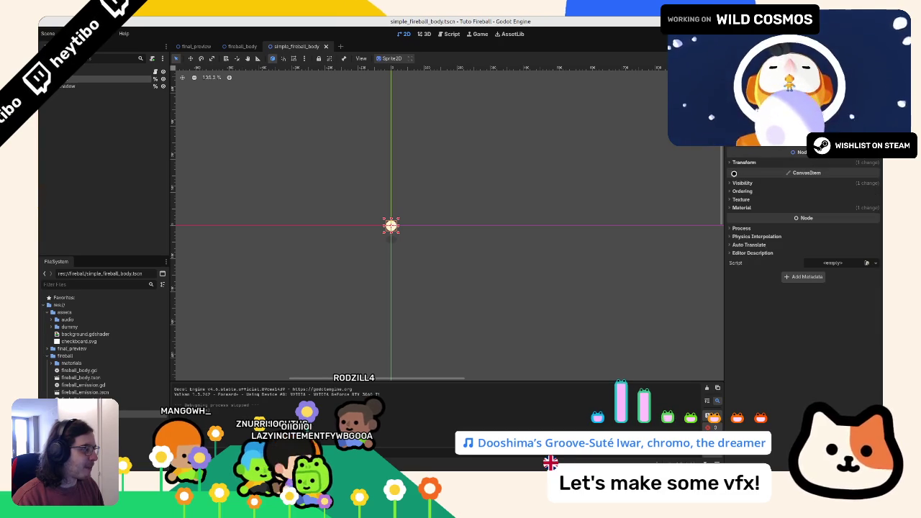
pyautogui.click(753, 207)
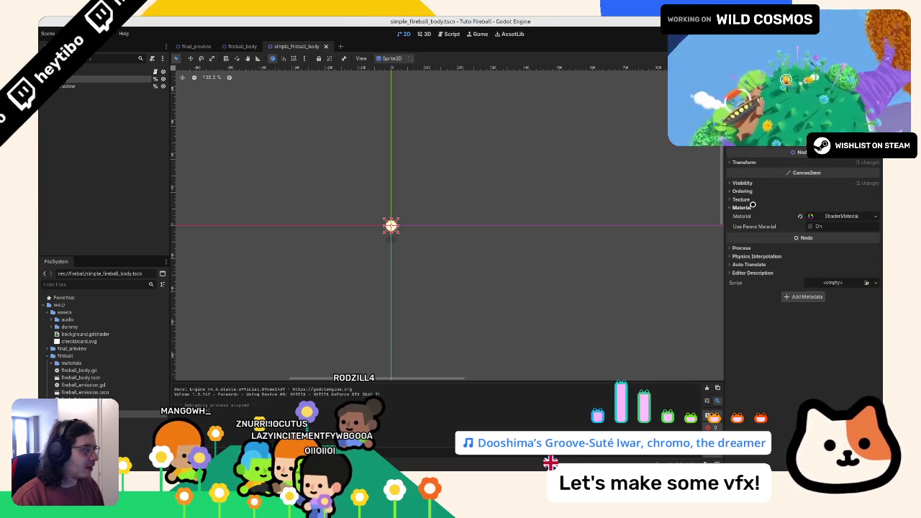
pyautogui.click(753, 208)
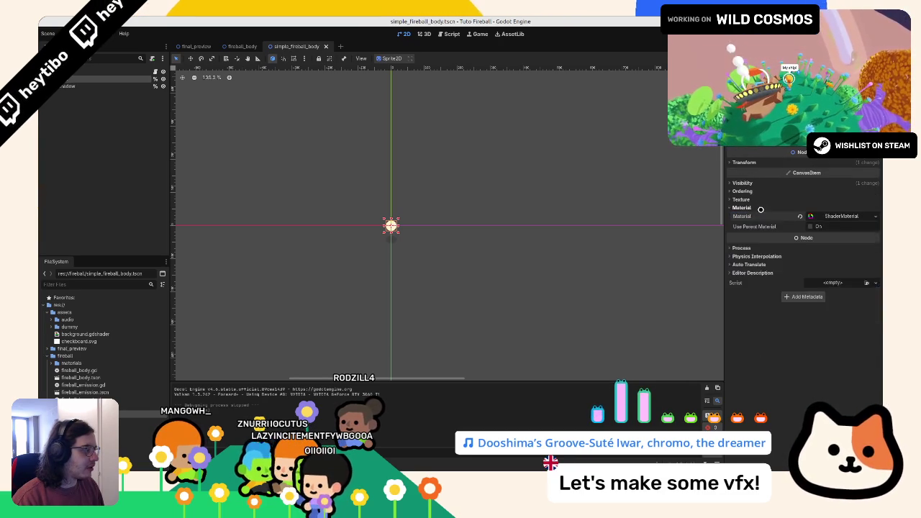
pyautogui.click(757, 182)
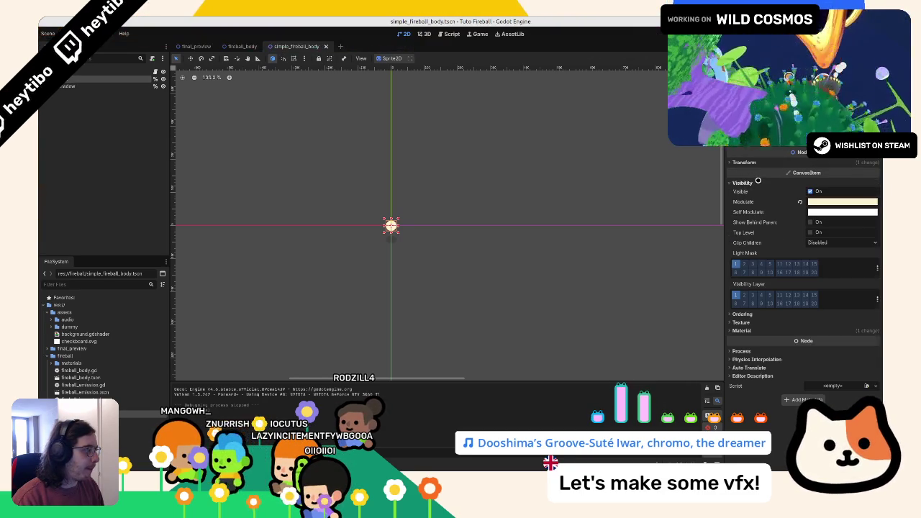
pyautogui.click(801, 200)
pyautogui.scroll(2, 415, 219)
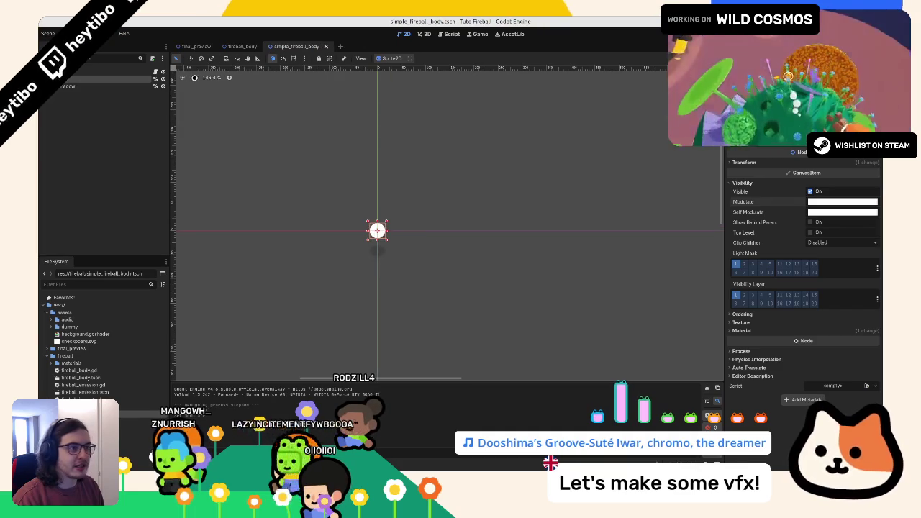
pyautogui.click(194, 46)
pyautogui.click(155, 72)
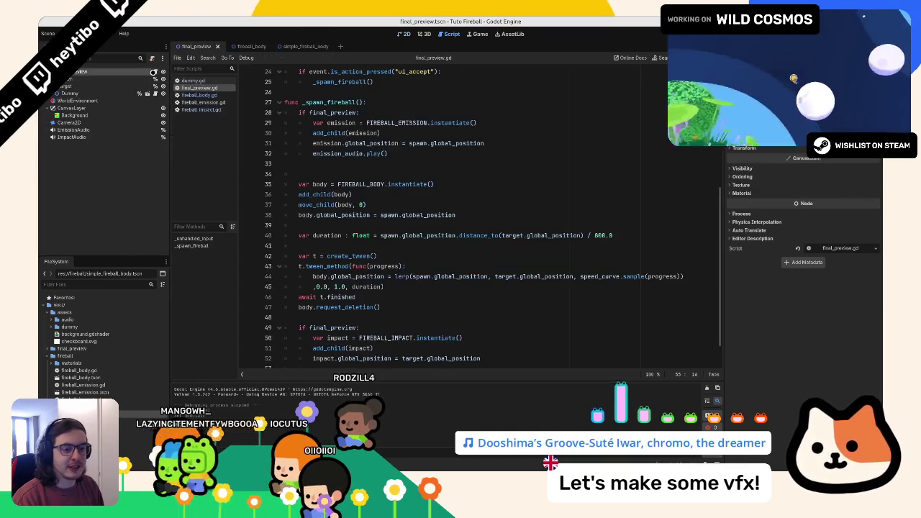
# Step: Add a SIMPLE_FIREBALL_BODY preload const below FIREBALL_BODY, then select FIREBALL_BODY.instantiate() on line 36
pyautogui.scroll(3, 431, 216)
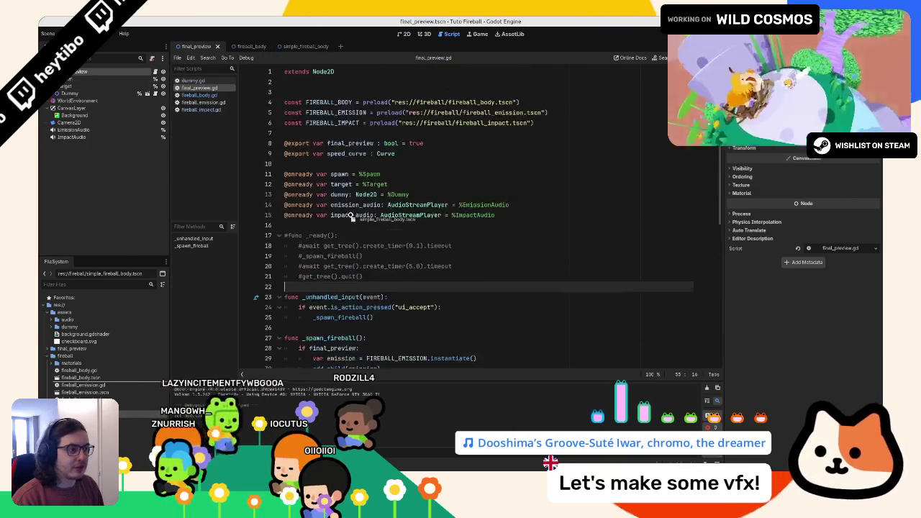
pyautogui.moveTo(79, 414); pyautogui.dragTo(347, 133)
pyautogui.doubleClick(346, 133)
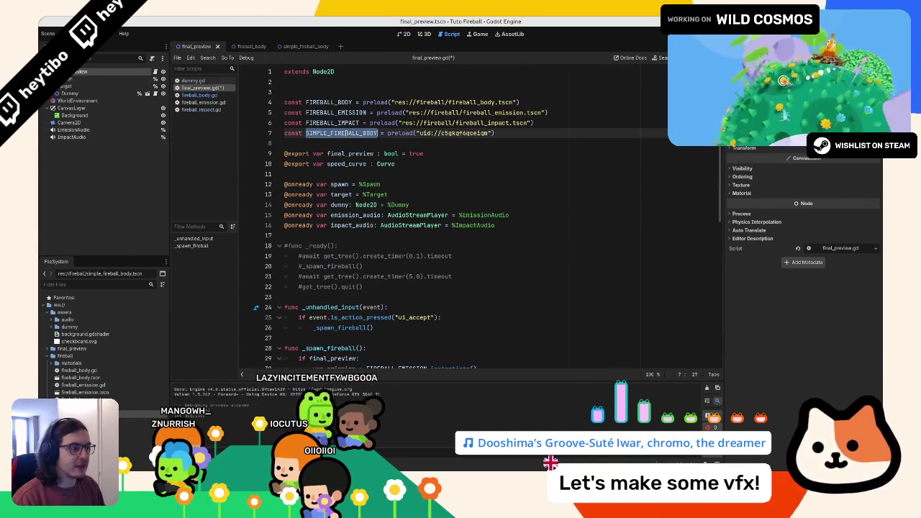
pyautogui.hotkey('alt', 'Up')
pyautogui.hotkey('alt', 'Up')
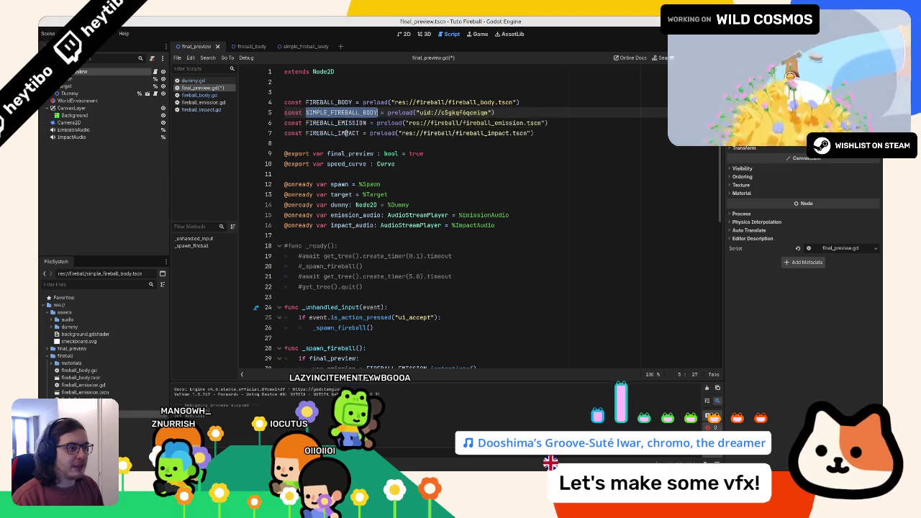
pyautogui.scroll(-10, 352, 136)
pyautogui.scroll(3, 367, 139)
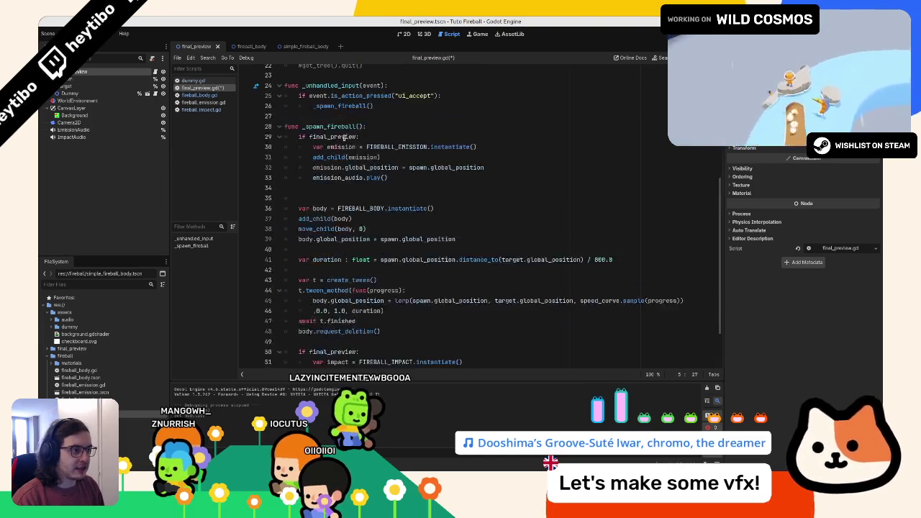
pyautogui.click(381, 138)
pyautogui.doubleClick(317, 146)
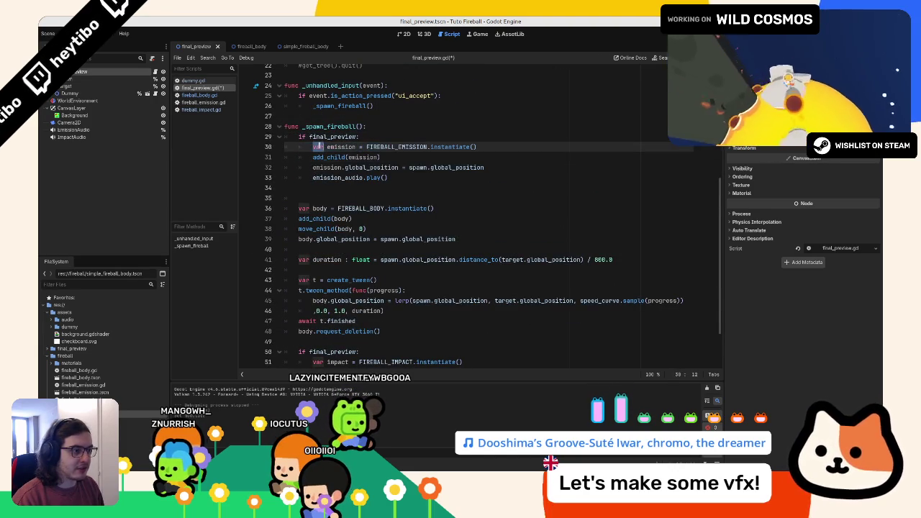
pyautogui.click(352, 208)
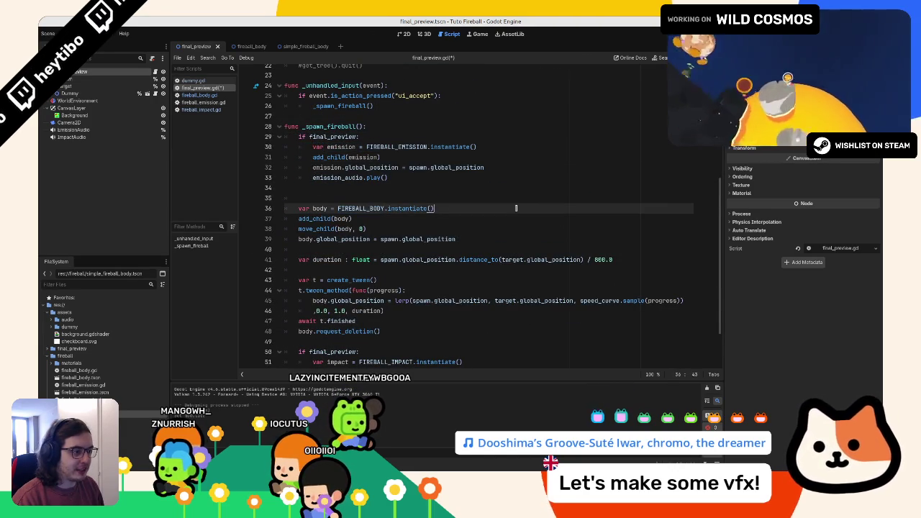
pyautogui.click(366, 196)
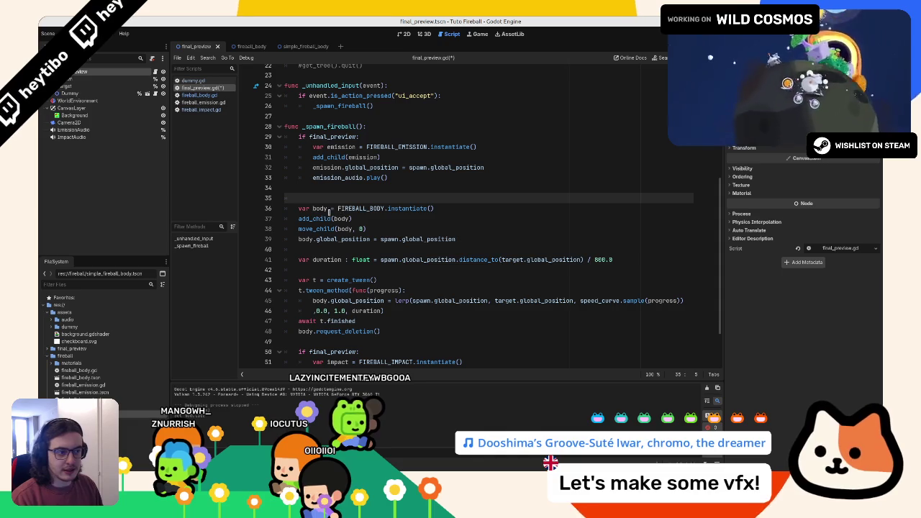
pyautogui.moveTo(338, 208); pyautogui.dragTo(493, 207)
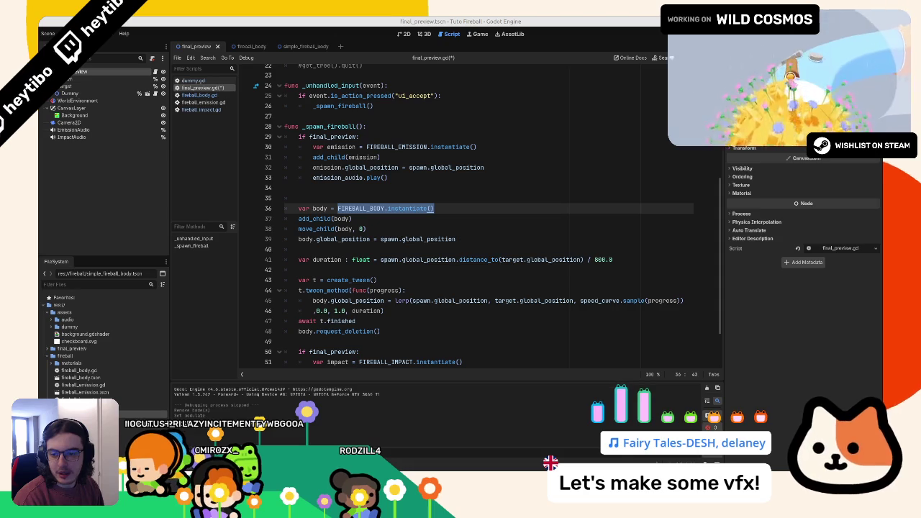
# Step: Reload the externally modified fireball_body.tscn from disk and switch to that scene
pyautogui.click(487, 20)
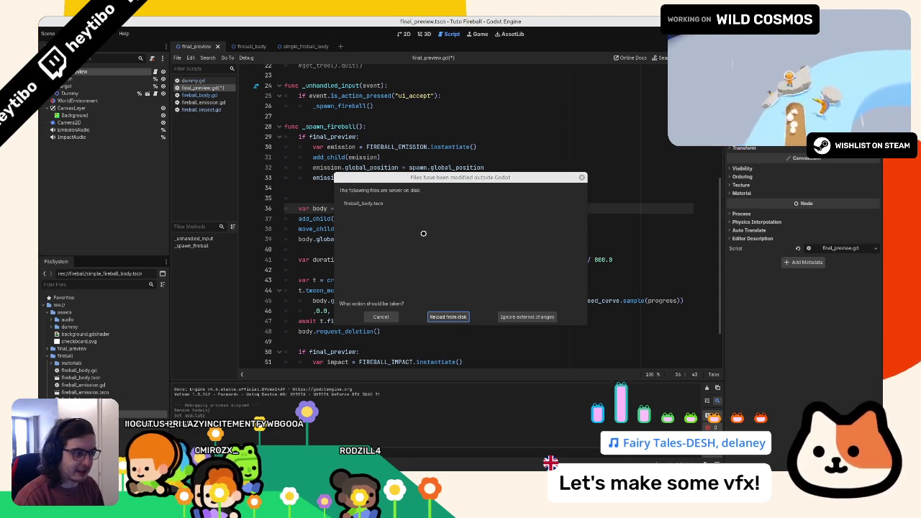
pyautogui.click(381, 317)
pyautogui.click(382, 318)
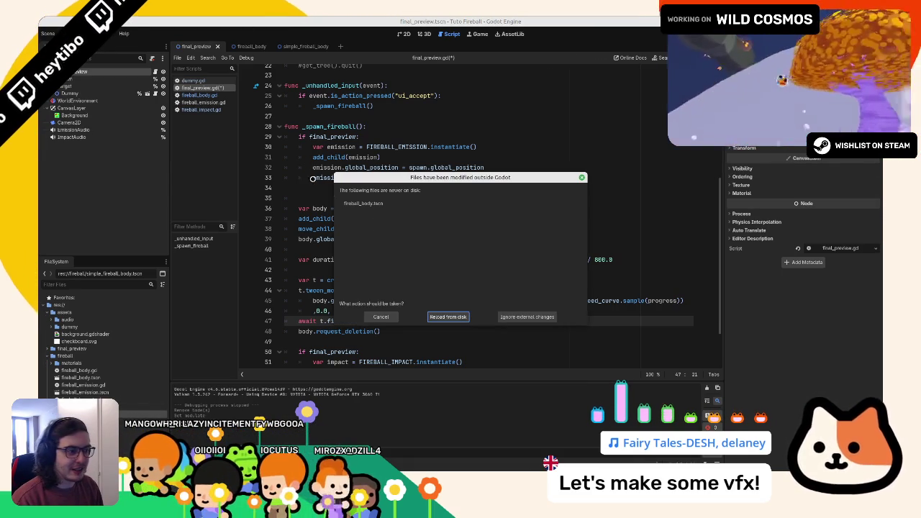
pyautogui.click(442, 317)
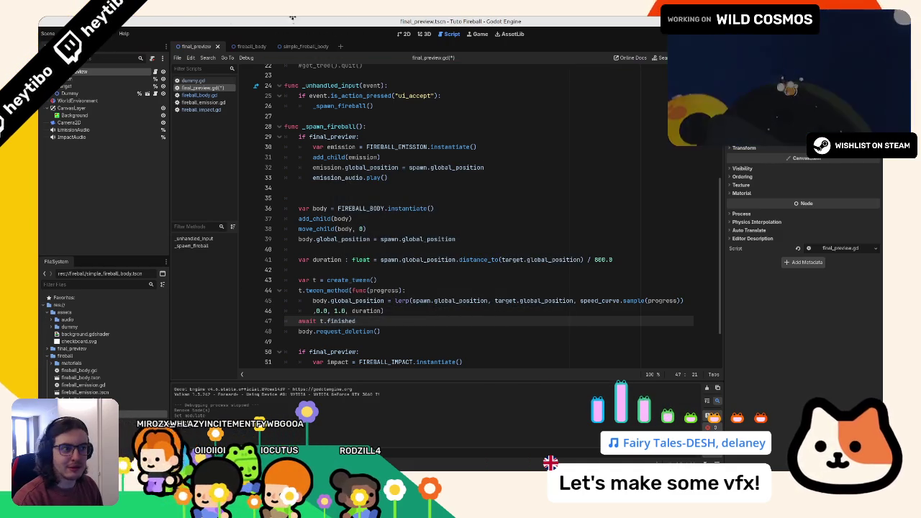
pyautogui.click(242, 46)
pyautogui.click(423, 34)
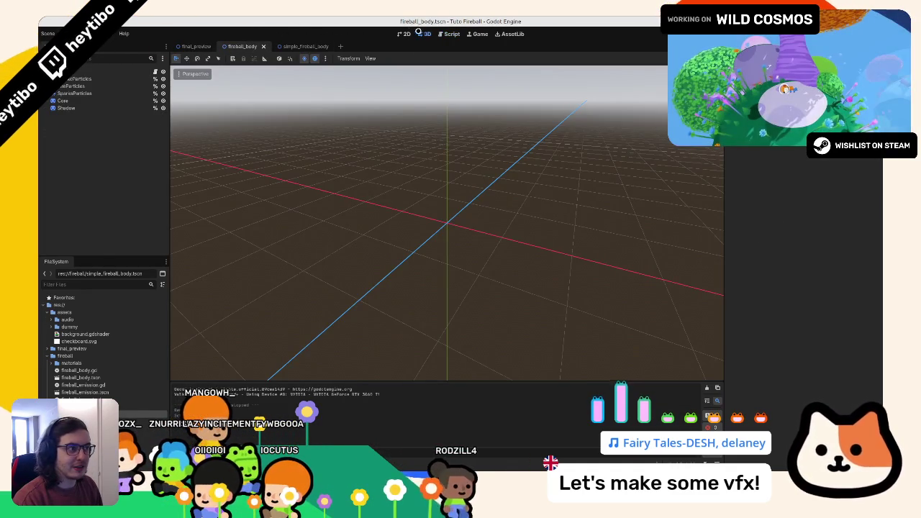
# Step: Close the fireball_body and simple_fireball_body scene tabs and open the final_preview script
pyautogui.click(263, 46)
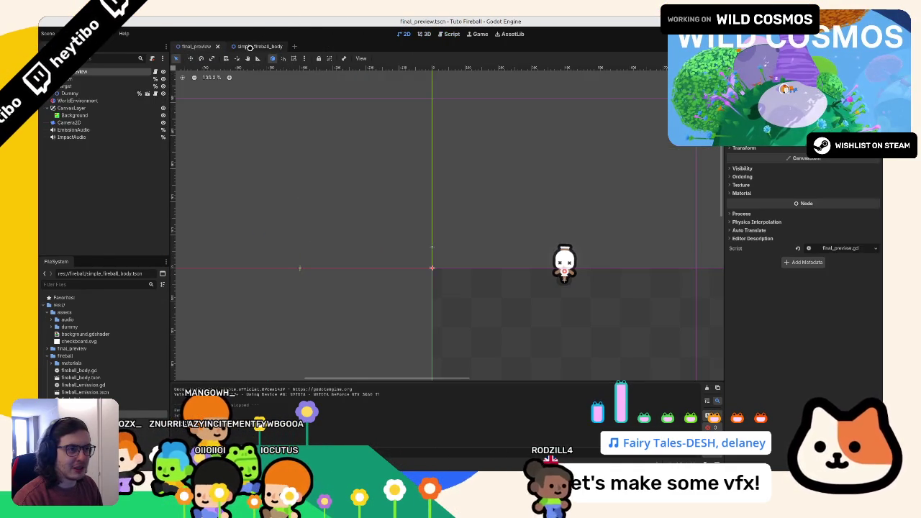
pyautogui.middleClick(249, 46)
pyautogui.click(155, 70)
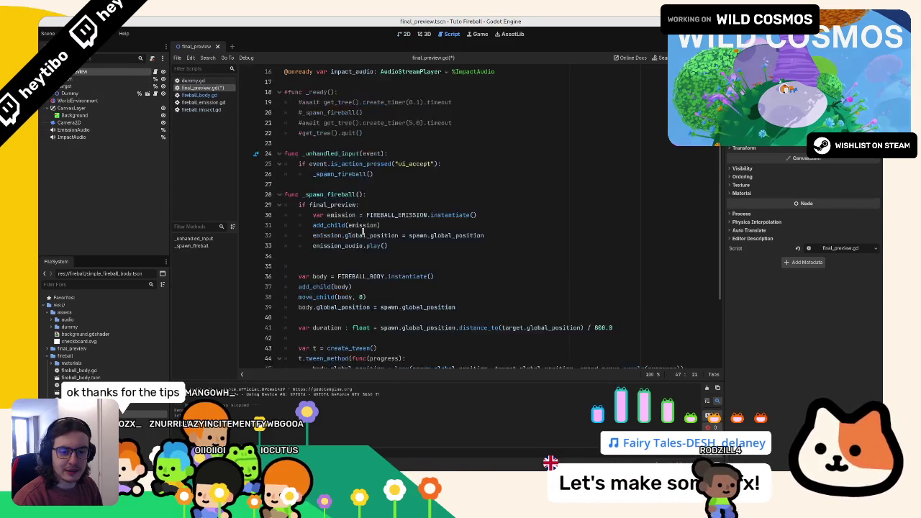
# Step: Append 'if final_preview else SIMPLE_FIREBALL_BODY.instantiate()' to line 30 and test-run the scene
pyautogui.doubleClick(385, 154)
pyautogui.hotkey('ctrl', 'c')
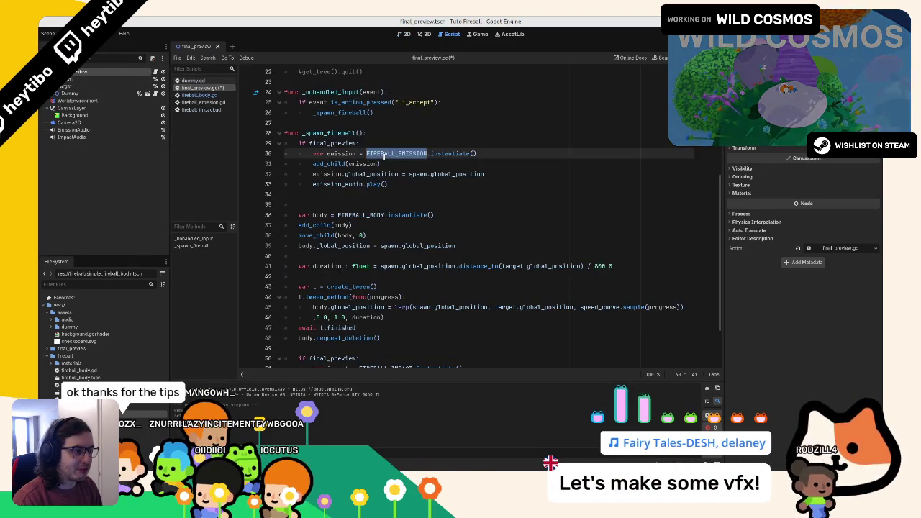
pyautogui.scroll(2, 384, 154)
pyautogui.click(530, 214)
pyautogui.write('if final')
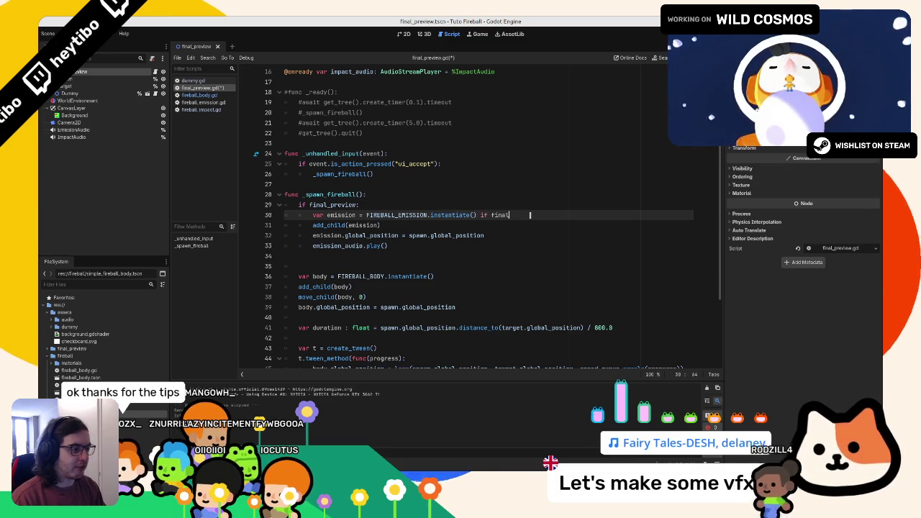
pyautogui.write('_p')
pyautogui.press('Return')
pyautogui.write('else FIREBALL_EMISSION.instantiate()')
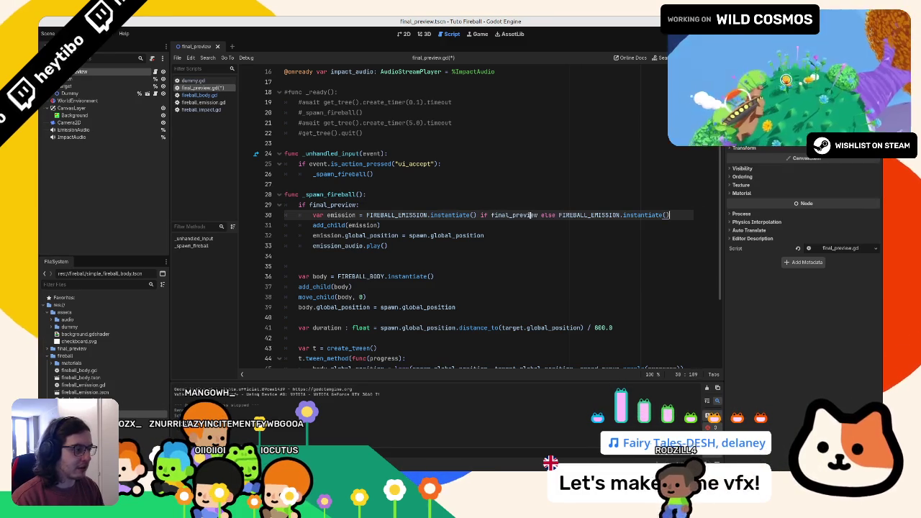
pyautogui.click(560, 215)
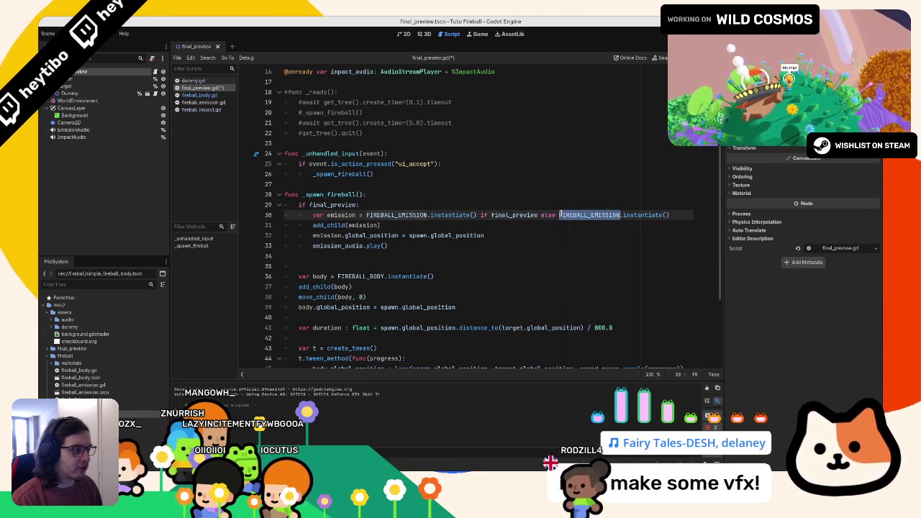
pyautogui.doubleClick(560, 214)
pyautogui.write('S')
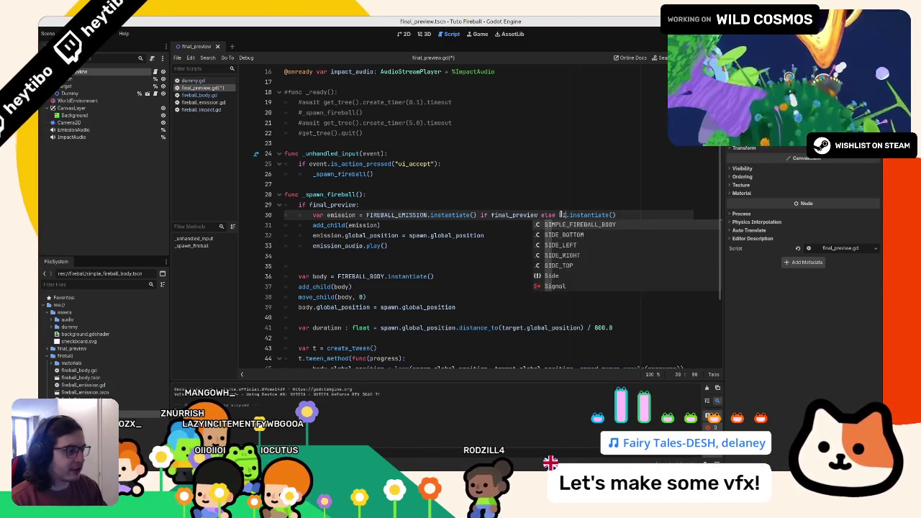
pyautogui.press('Return')
pyautogui.press('F6')
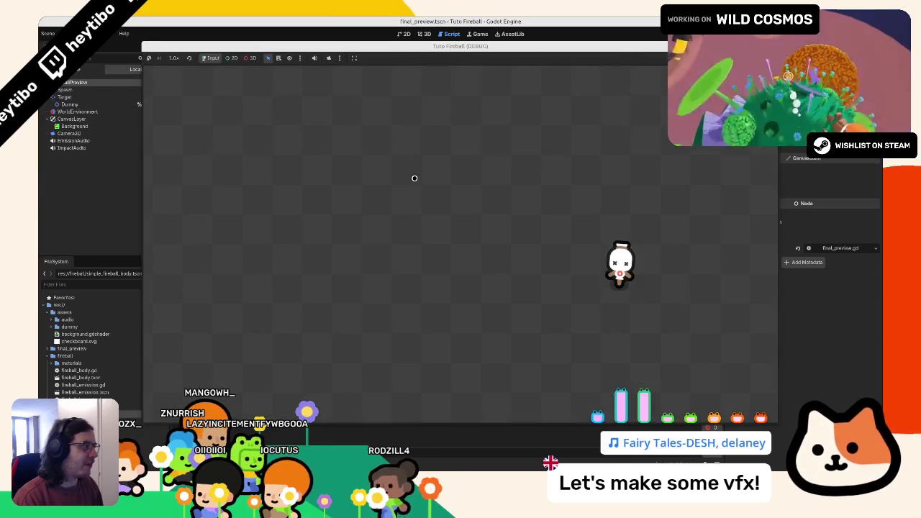
pyautogui.press('F8')
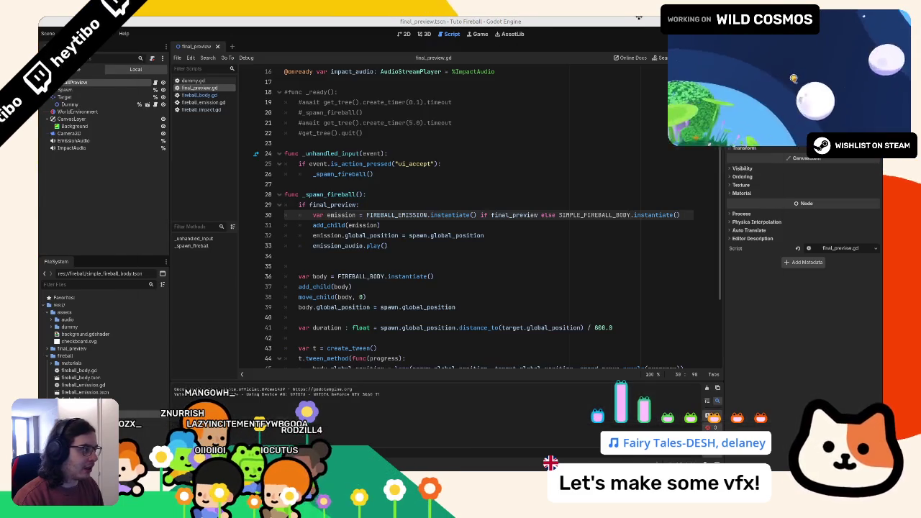
# Step: Undo the line 30 ternary so the emission line stays unchanged
pyautogui.doubleClick(513, 217)
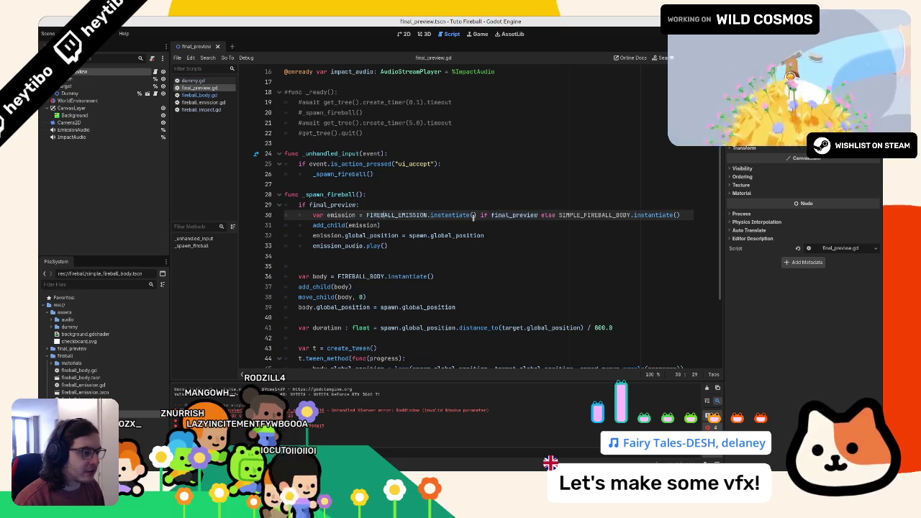
pyautogui.doubleClick(595, 214)
pyautogui.hotkey('ctrl', 'v')
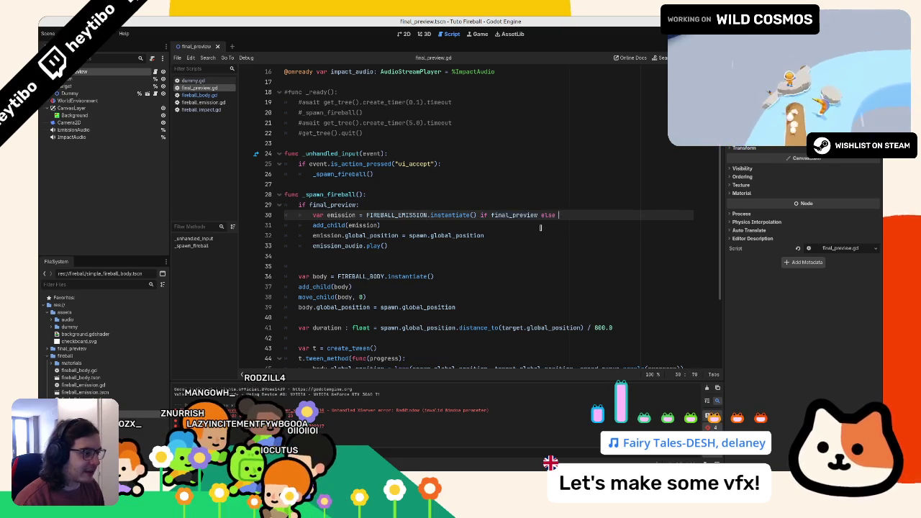
pyautogui.hotkey('ctrl', 'z')
pyautogui.scroll(4, 459, 263)
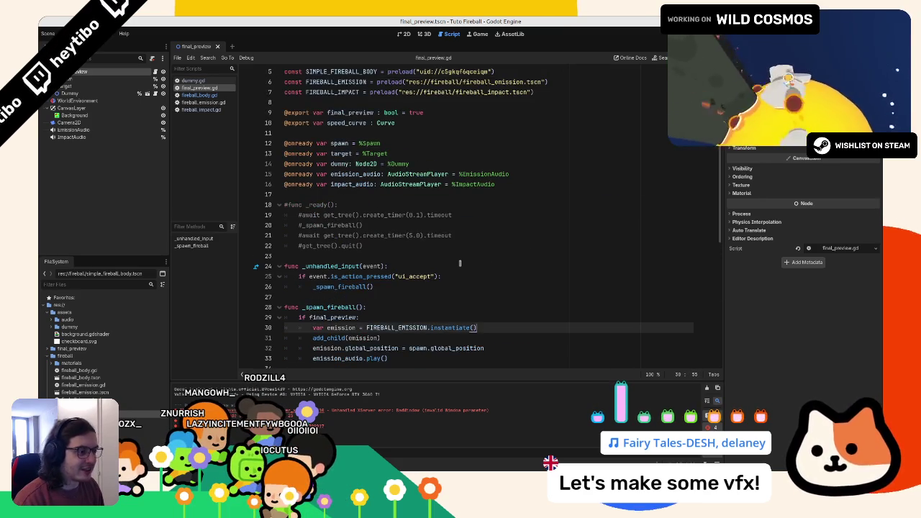
pyautogui.scroll(-5, 459, 263)
pyautogui.click(454, 240)
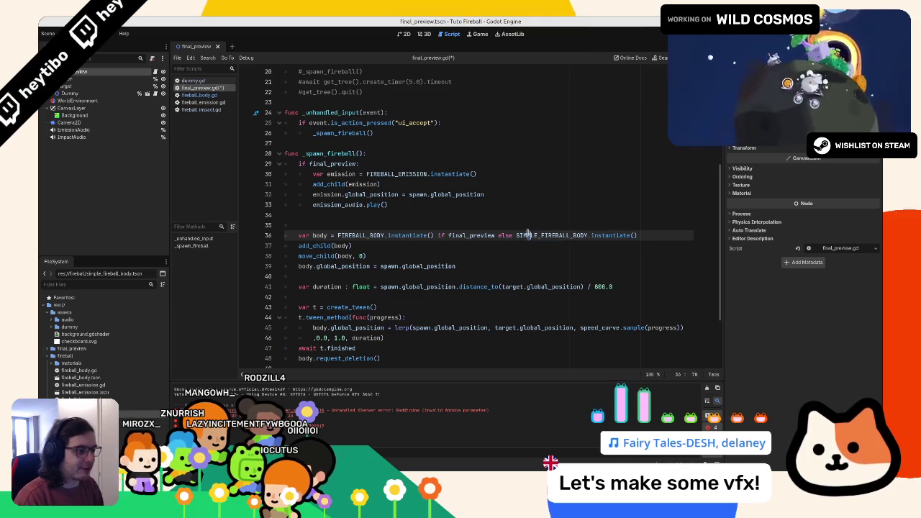
# Step: Test-run the scene with the SIMPLE_FIREBALL_BODY fallback and stop at the line 48 error
pyautogui.press('F6')
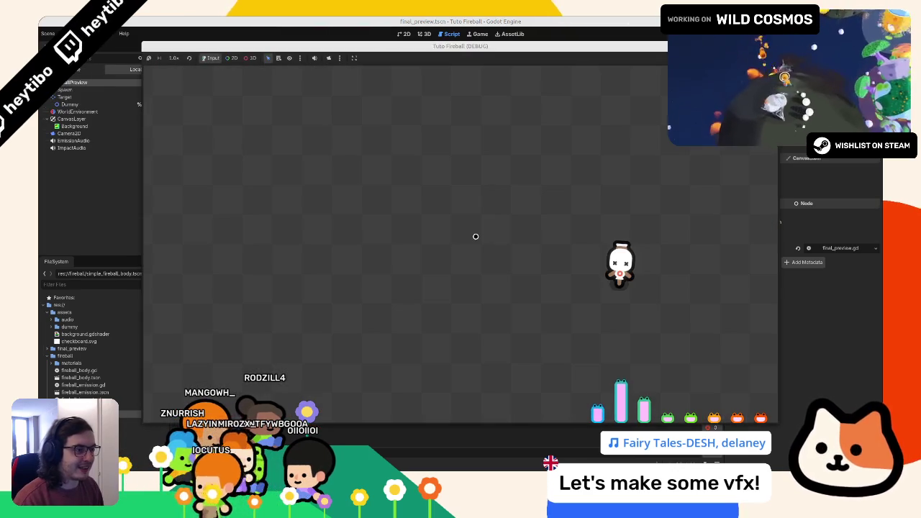
pyautogui.press('space')
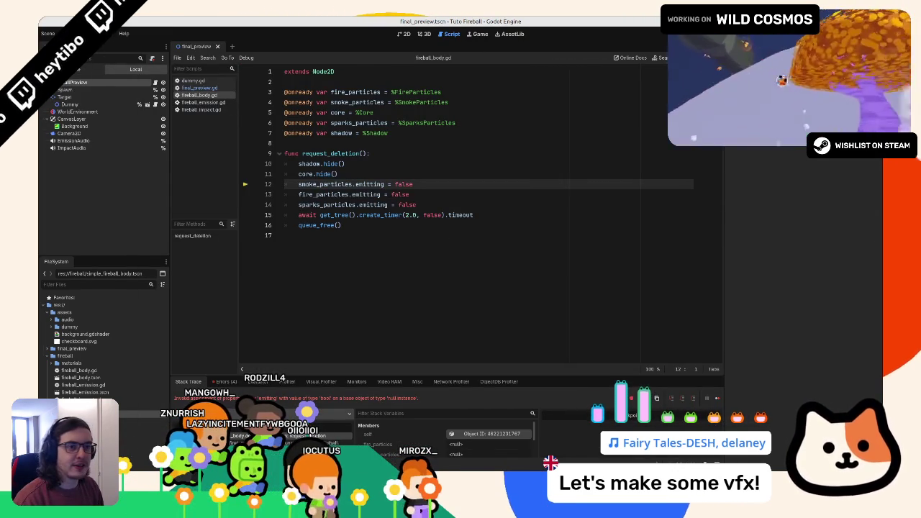
pyautogui.press('F8')
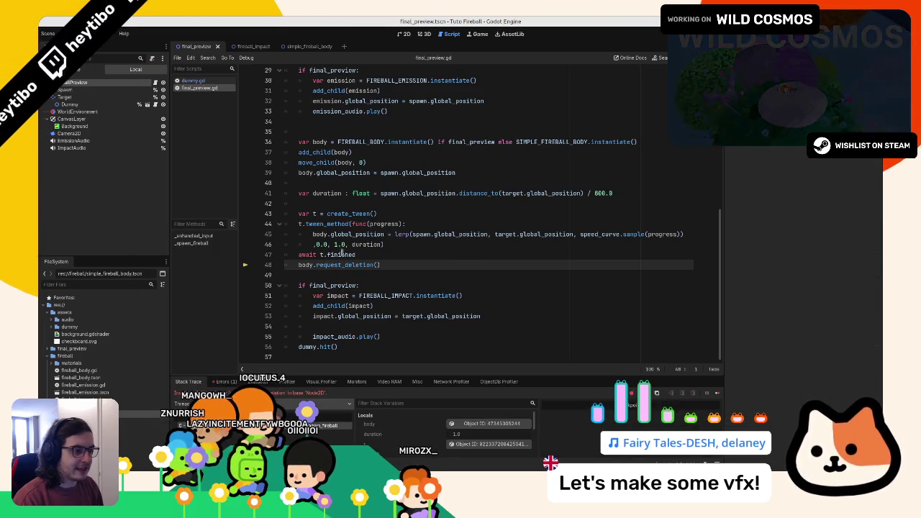
# Step: Put body.request_deletion() under an 'if final_preview:' condition and test-run the scene
pyautogui.moveTo(301, 265); pyautogui.dragTo(439, 265)
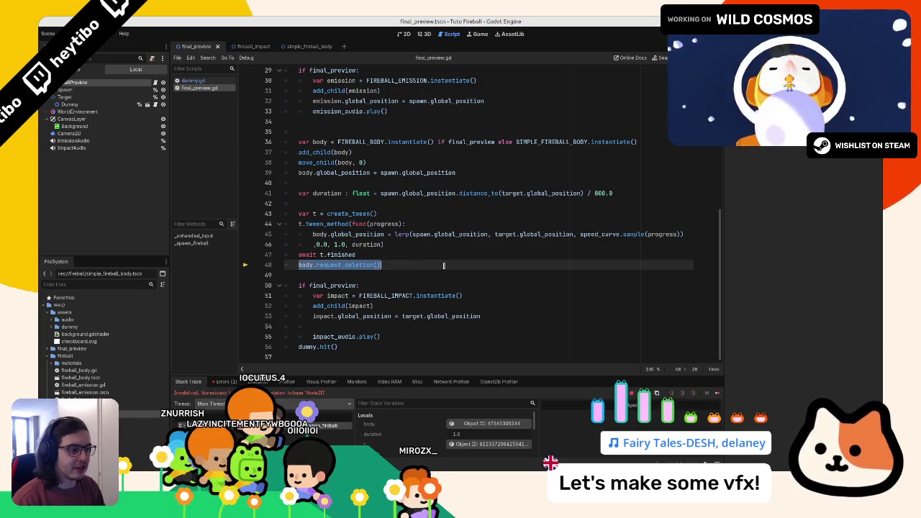
pyautogui.press('Return')
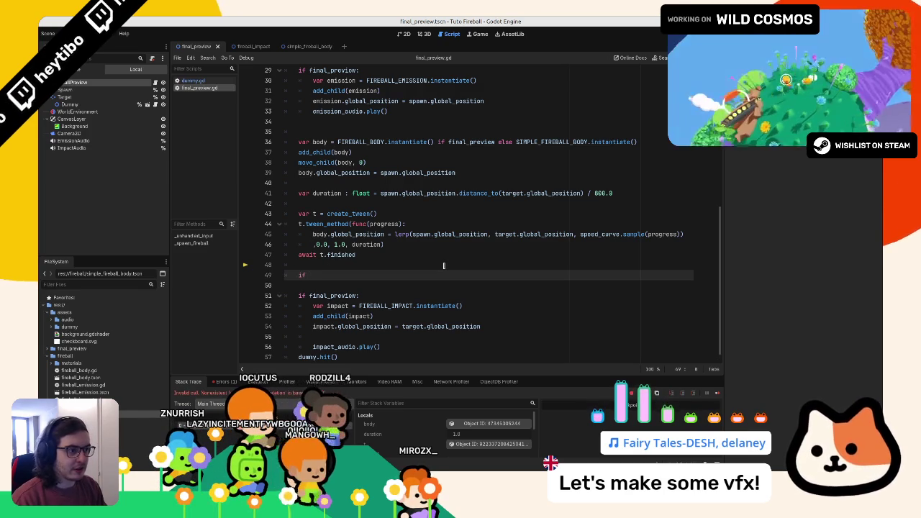
pyautogui.write('final_preview:')
pyautogui.press('Return')
pyautogui.write('body.request_deletion()')
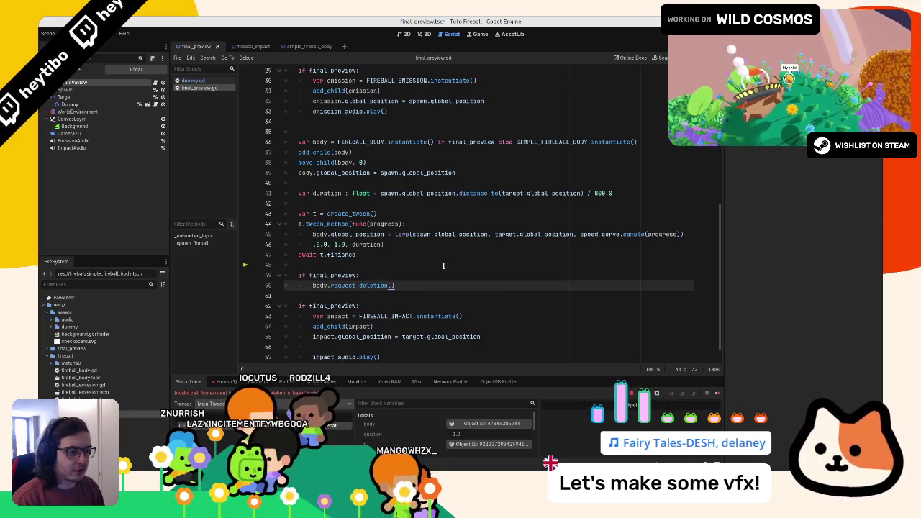
pyautogui.press('F6')
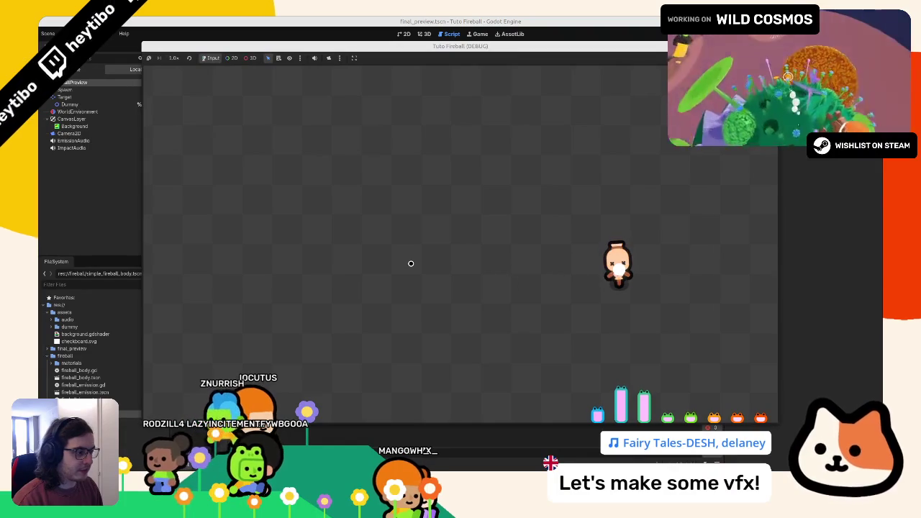
pyautogui.press('F8')
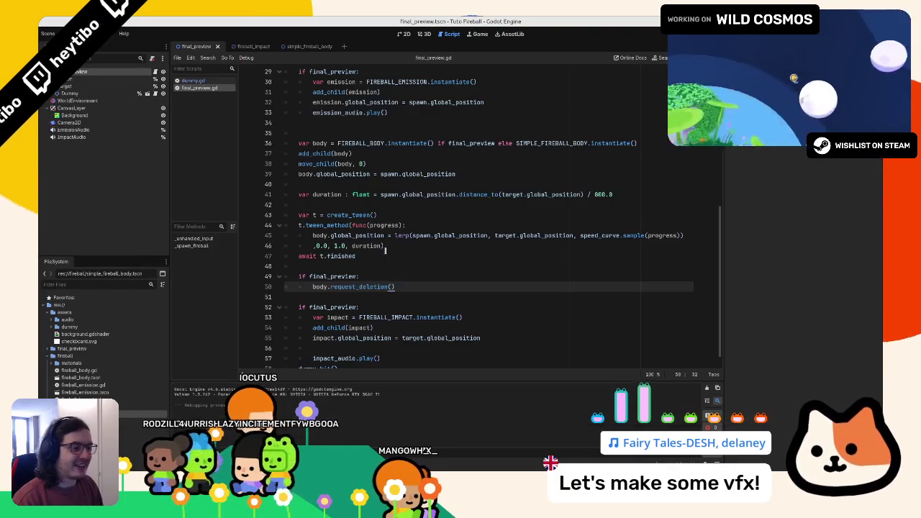
# Step: Add an else branch calling body.queue_free() and test-run the scene again
pyautogui.press('Return')
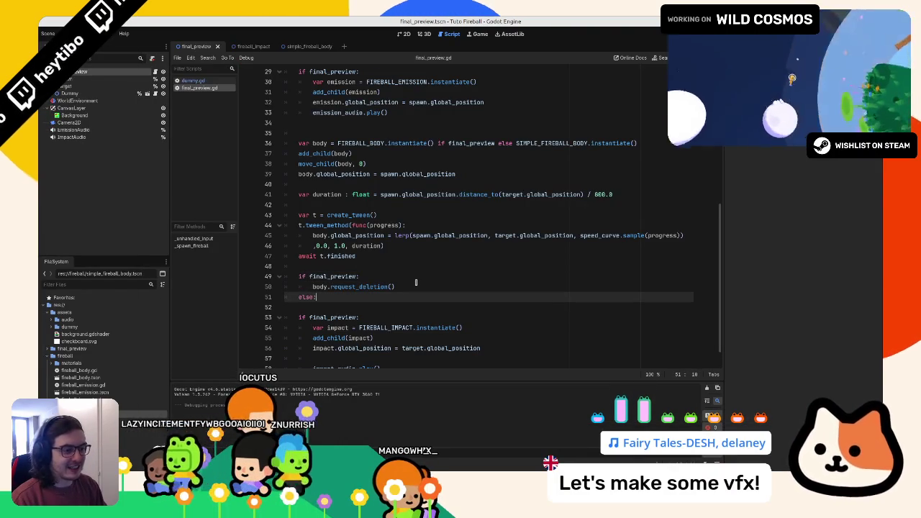
pyautogui.press('Return')
pyautogui.write('body.que')
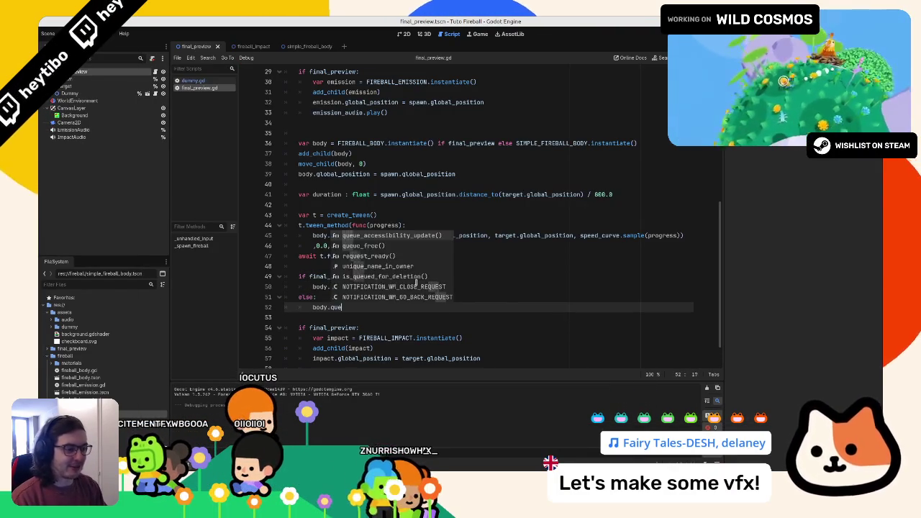
pyautogui.write('ue_f')
pyautogui.press('Return')
pyautogui.press('F5')
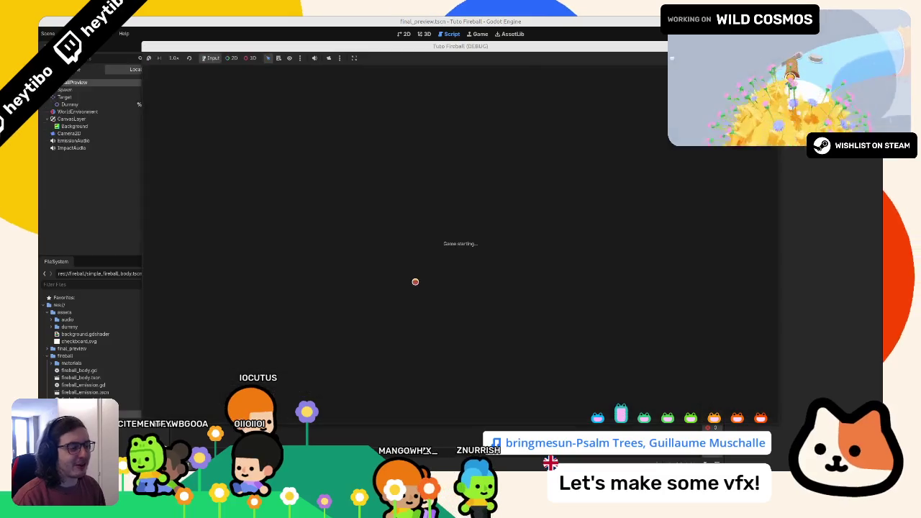
pyautogui.press('F8')
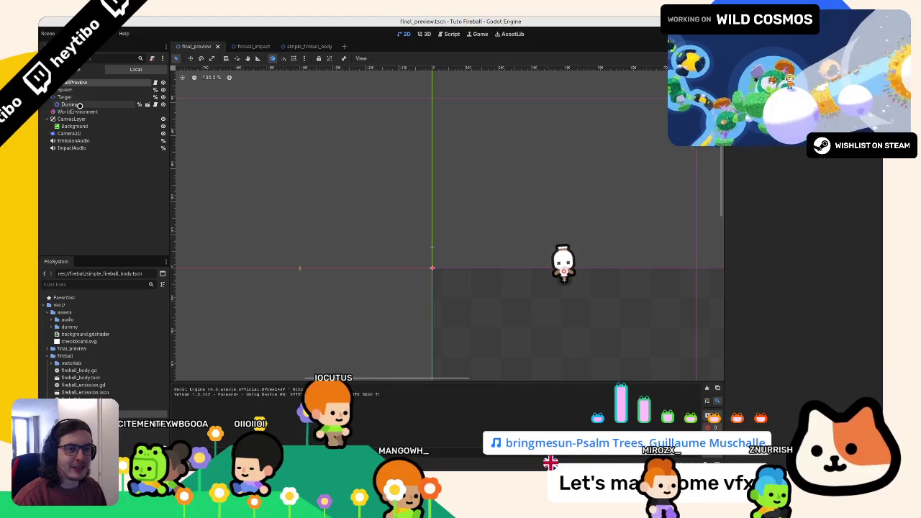
pyautogui.click(69, 133)
pyautogui.scroll(-3, 422, 216)
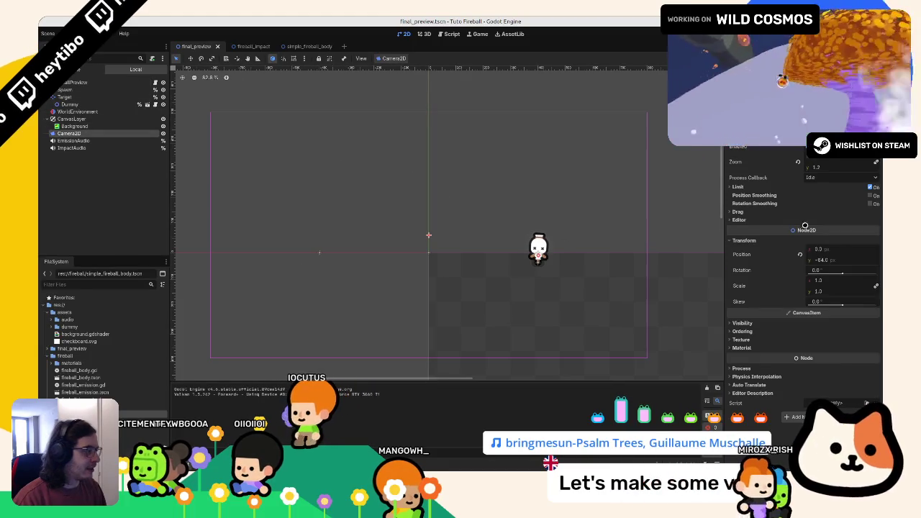
# Step: Set the Camera2D position Y to -32 px, test-run the framing, and return to the script
pyautogui.click(836, 260)
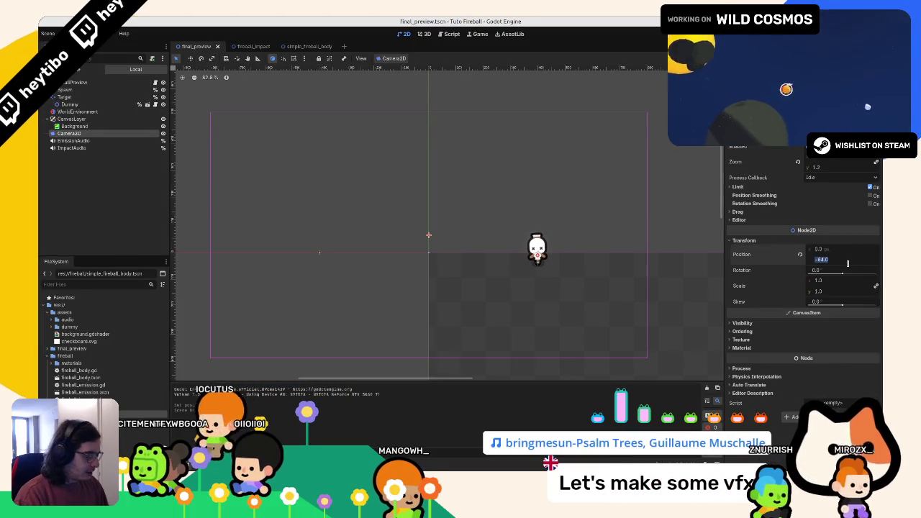
pyautogui.write('-32')
pyautogui.press('Return')
pyautogui.press('F5')
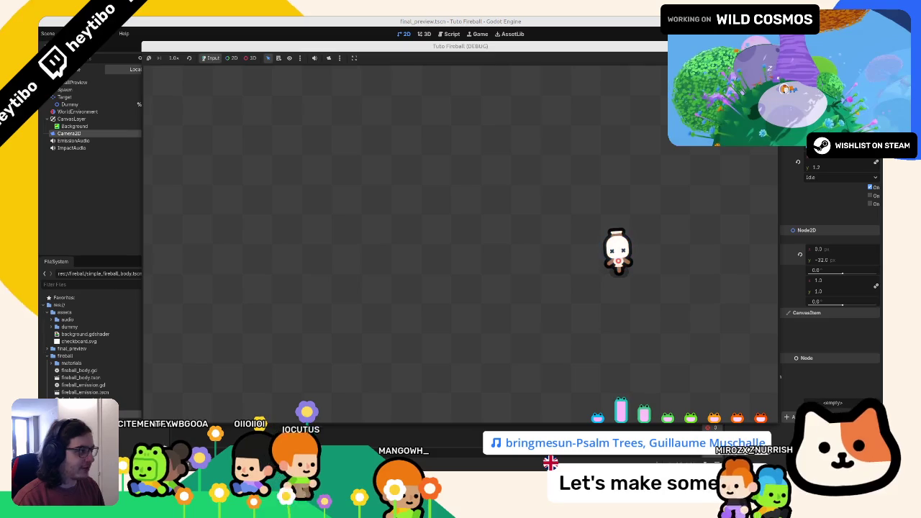
pyautogui.press('F8')
pyautogui.hotkey('ctrl', 'F3')
pyautogui.scroll(5, 345, 268)
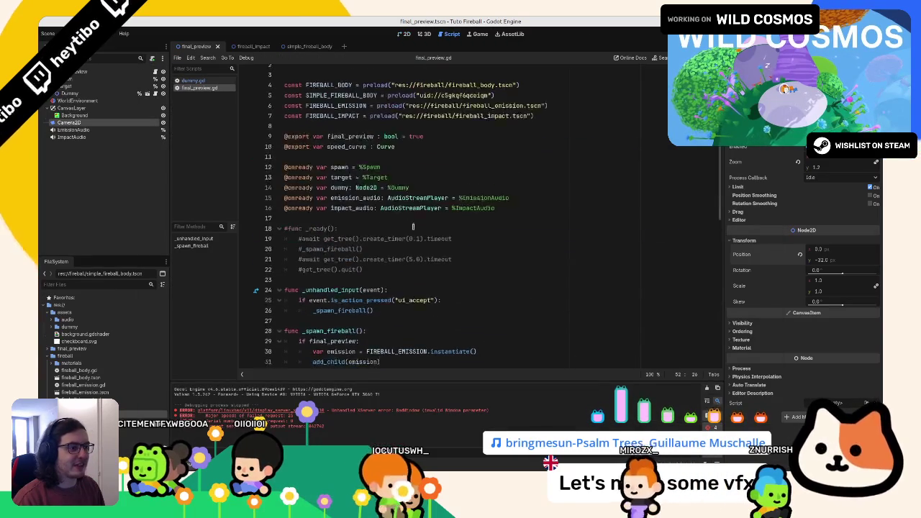
# Step: Uncomment the _ready test block on lines 18–22 with Ctrl+K and run the scene
pyautogui.moveTo(364, 276)
pyautogui.mouseDown()
pyautogui.moveTo(309, 261)
pyautogui.moveTo(284, 235)
pyautogui.mouseUp()
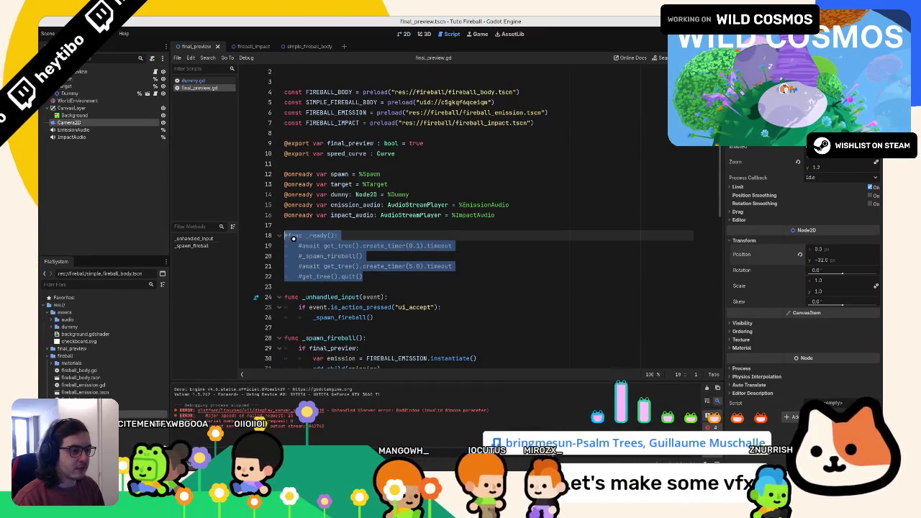
pyautogui.hotkey('ctrl', 'k')
pyautogui.press('F6')
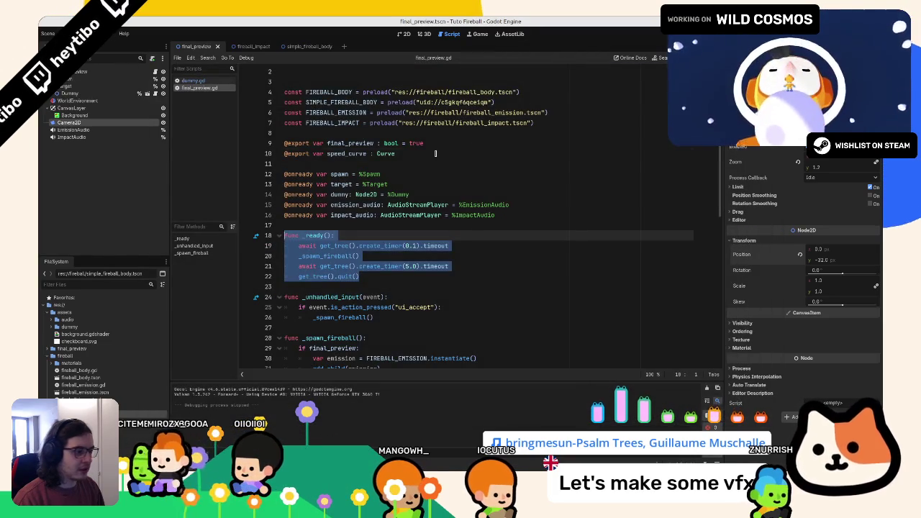
pyautogui.click(435, 153)
# Step: Change line 21 to create_timer(5.0 if final_preview else 2.5) and rerun the scene
pyautogui.scroll(1, 363, 182)
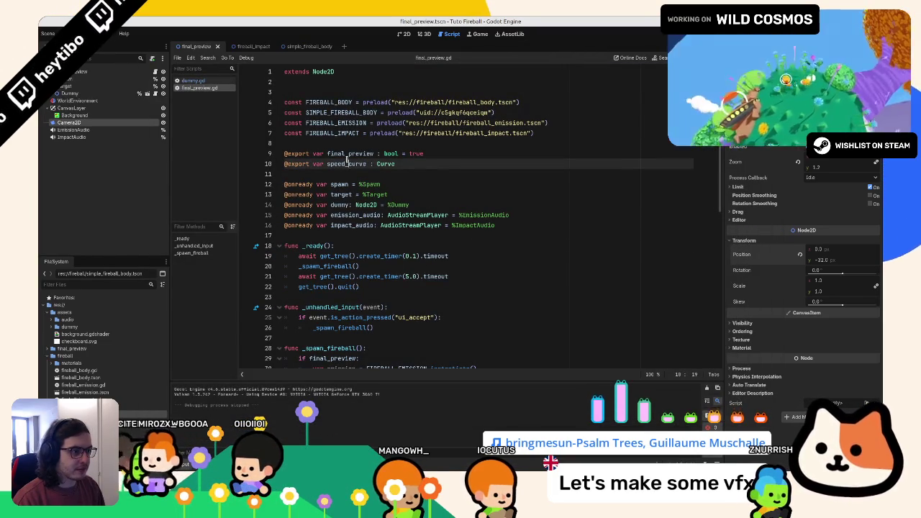
pyautogui.doubleClick(347, 163)
pyautogui.doubleClick(347, 154)
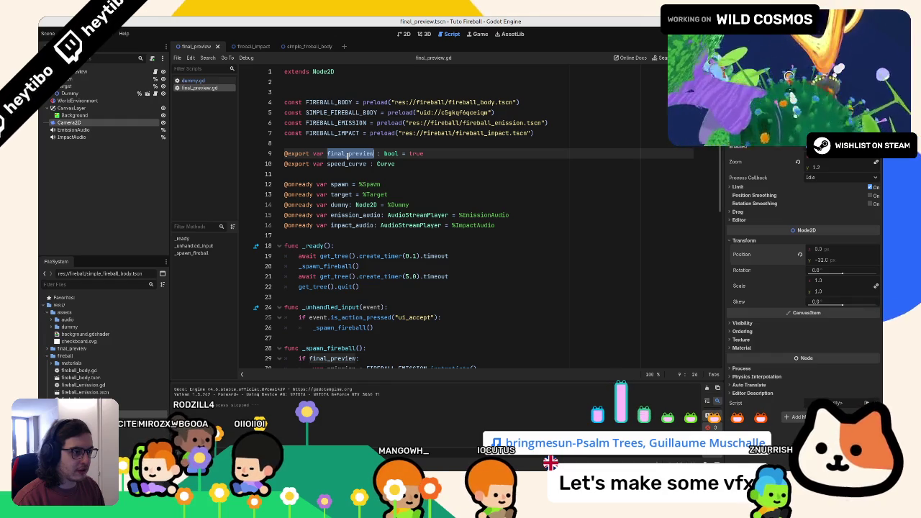
pyautogui.click(416, 276)
pyautogui.write('if final_preview else 2.0')
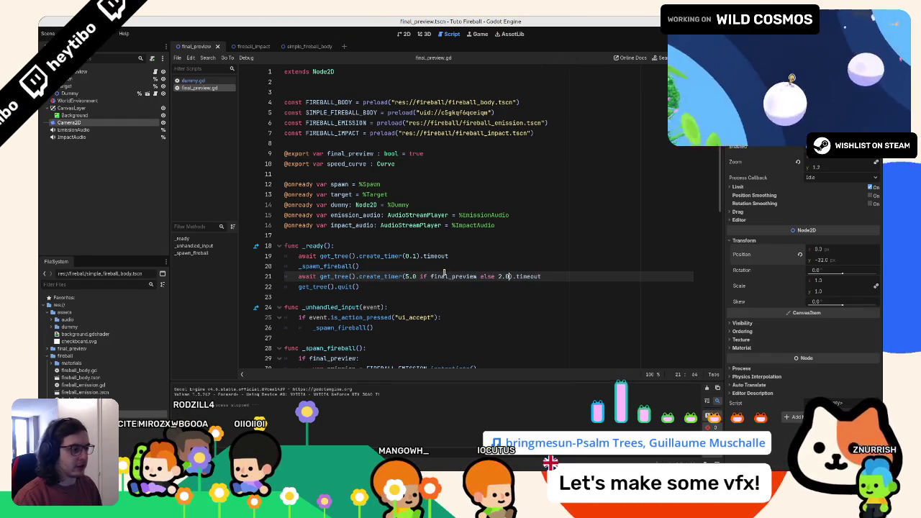
pyautogui.press('F6')
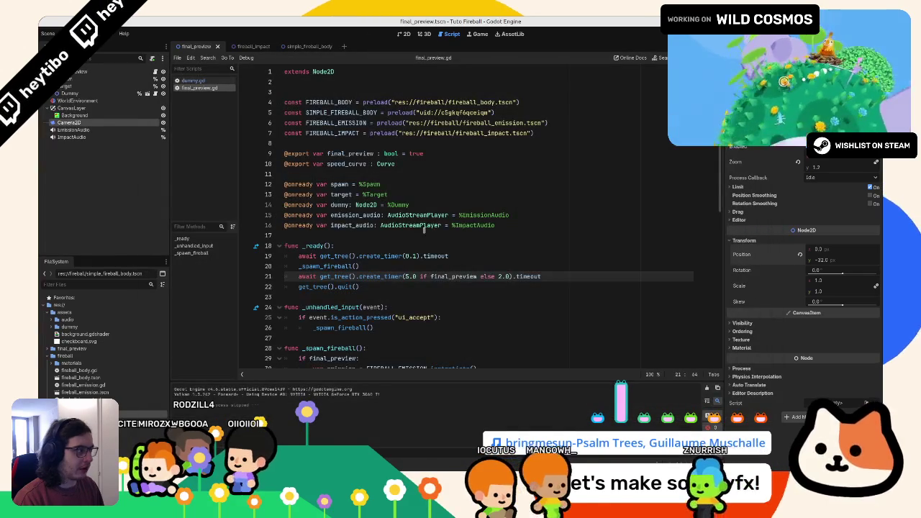
pyautogui.press('BackSpace')
pyautogui.write('5')
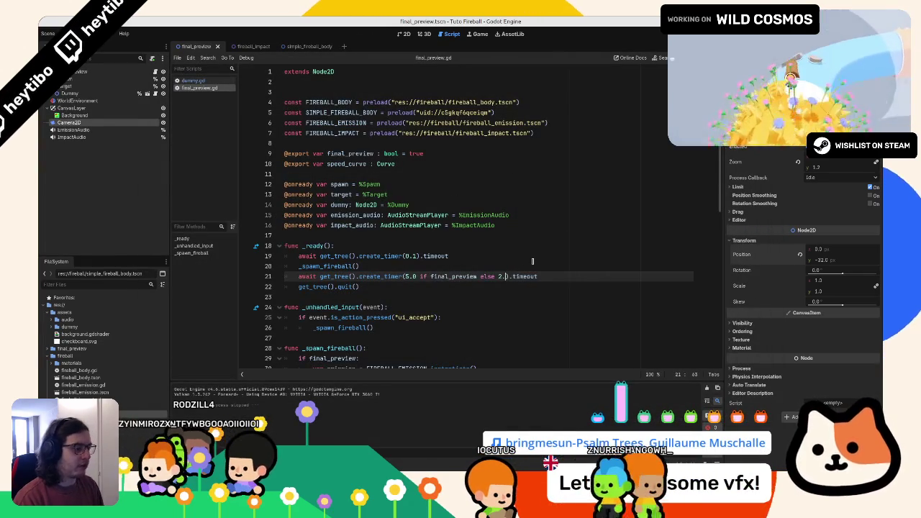
pyautogui.press('F6')
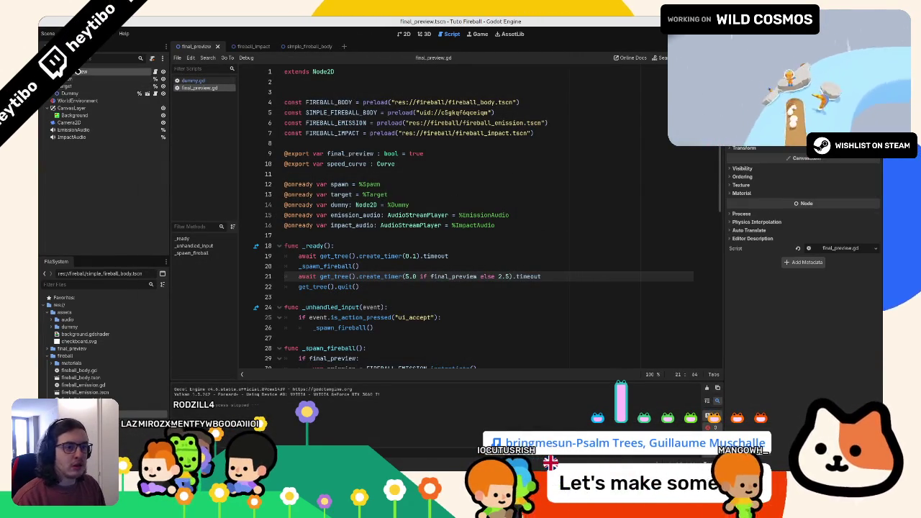
# Step: Open Project Settings filtered to 'movie' and show the Movie Writer section
pyautogui.click(69, 33)
pyautogui.click(90, 46)
pyautogui.write('reco')
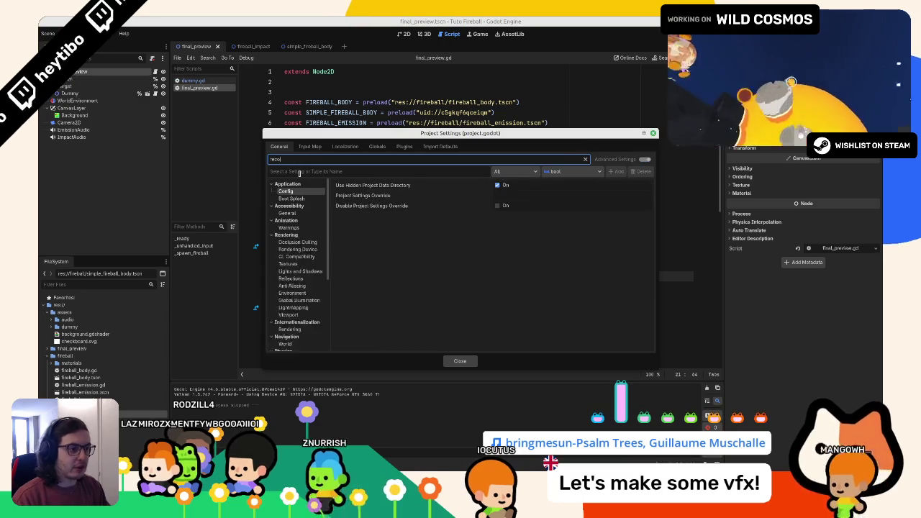
pyautogui.write('rdinmovie_m')
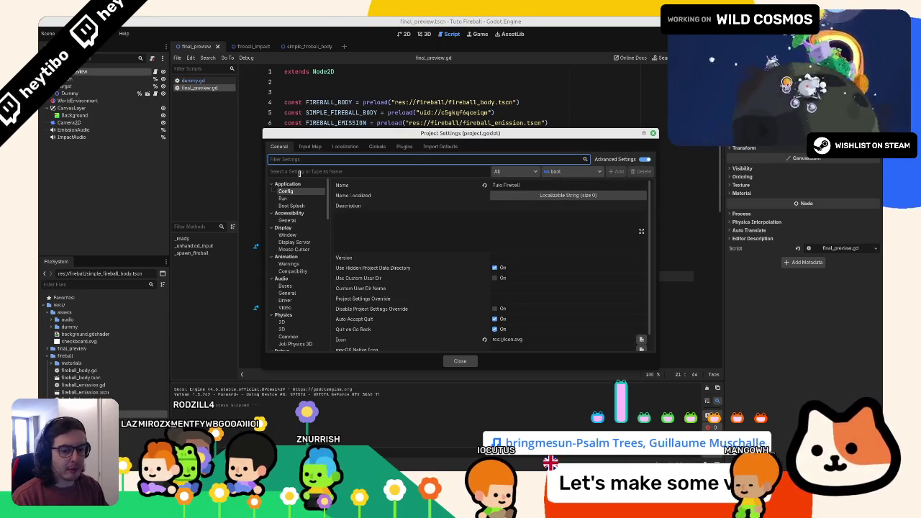
pyautogui.press('BackSpace')
pyautogui.press('BackSpace')
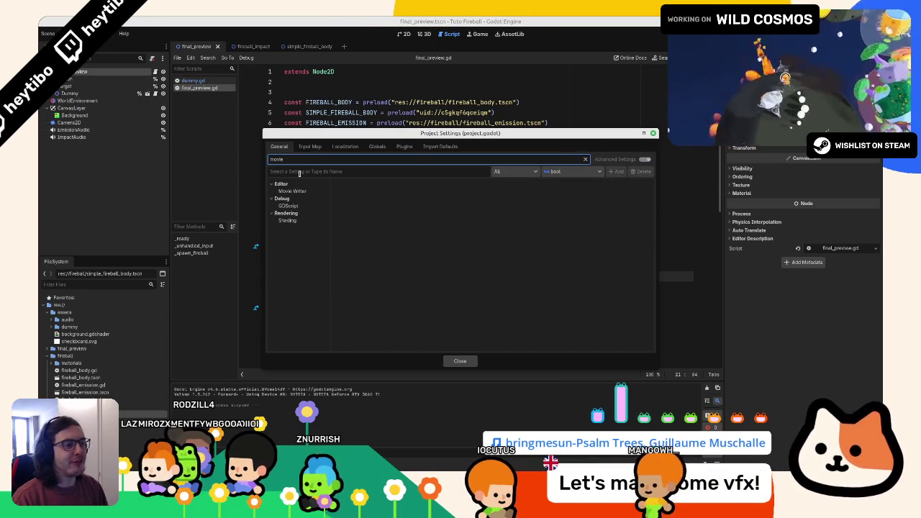
pyautogui.click(307, 192)
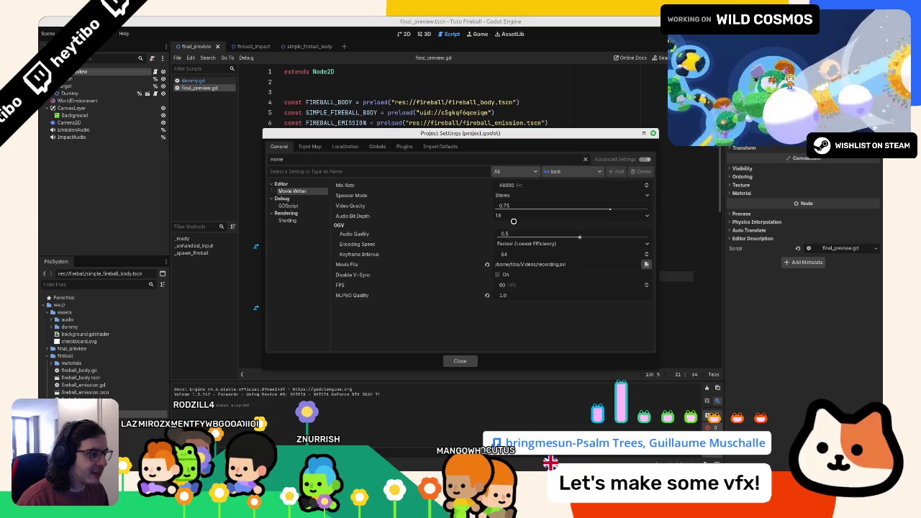
# Step: Set Movie Writer audio and video quality to 1.0, keep Fastest speed and 60 FPS, then close
pyautogui.moveTo(597, 233); pyautogui.dragTo(651, 234)
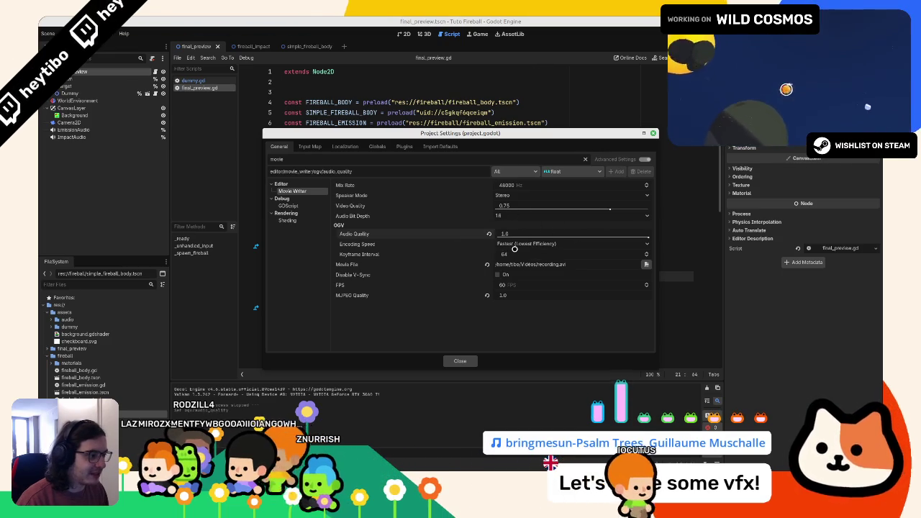
pyautogui.click(506, 244)
pyautogui.click(506, 244)
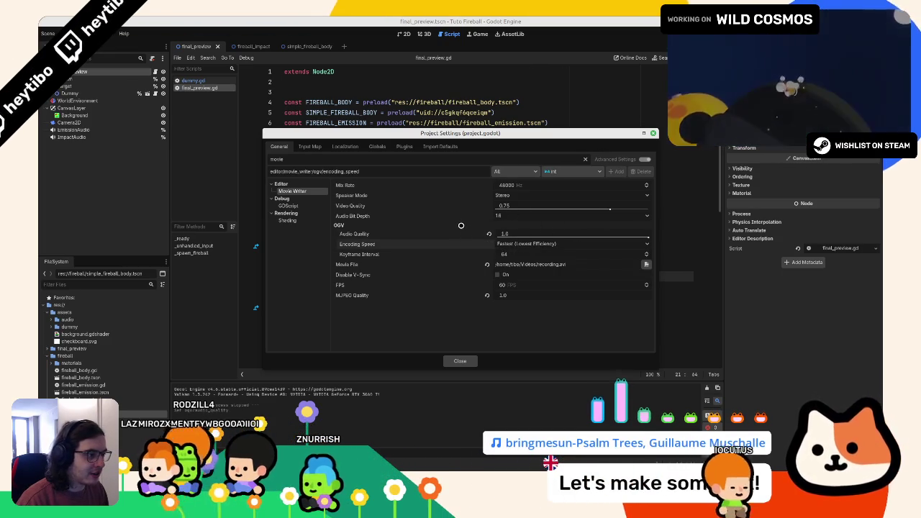
pyautogui.click(613, 209)
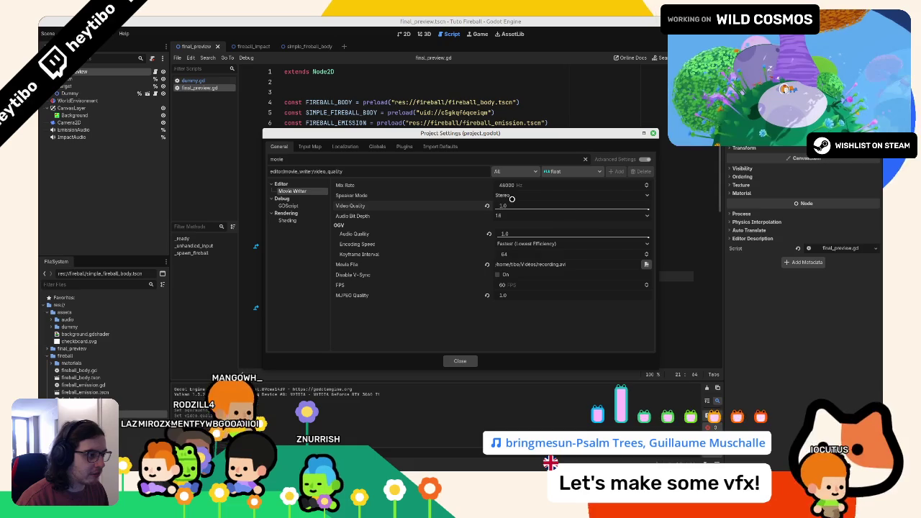
pyautogui.click(540, 280)
pyautogui.write('30')
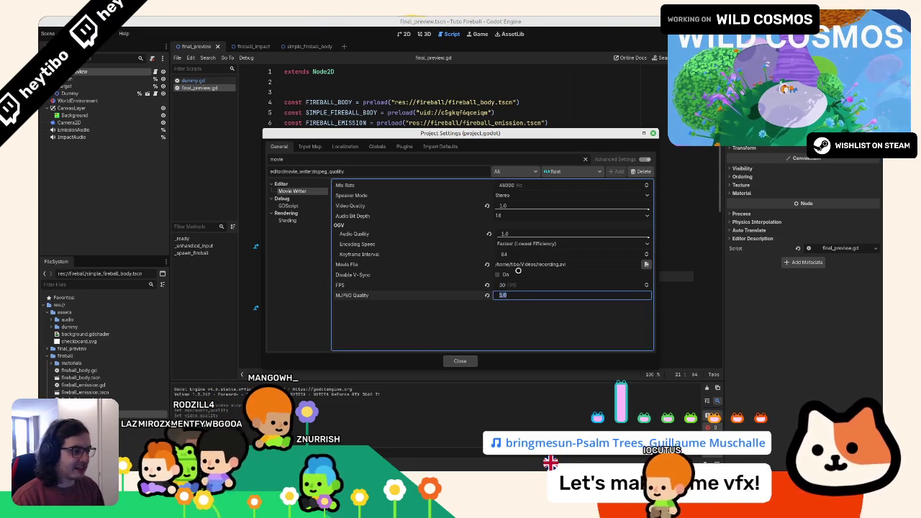
pyautogui.click(471, 296)
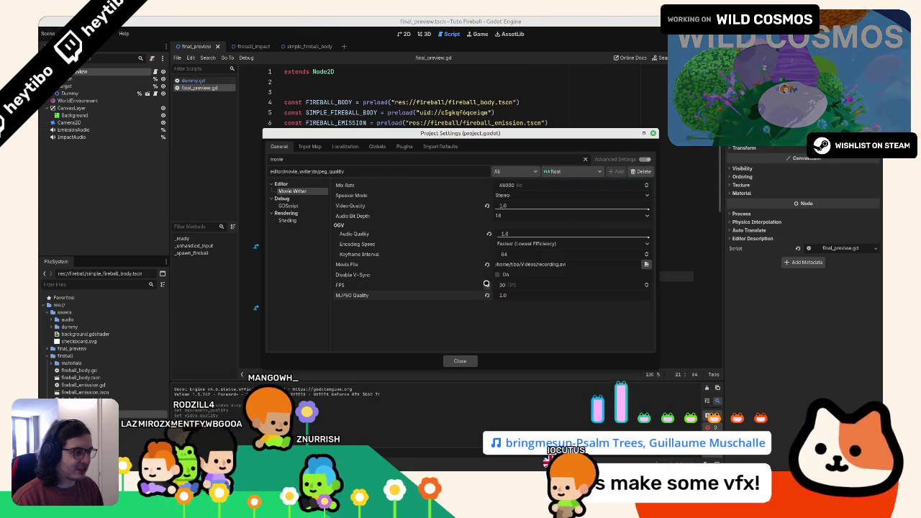
pyautogui.click(503, 295)
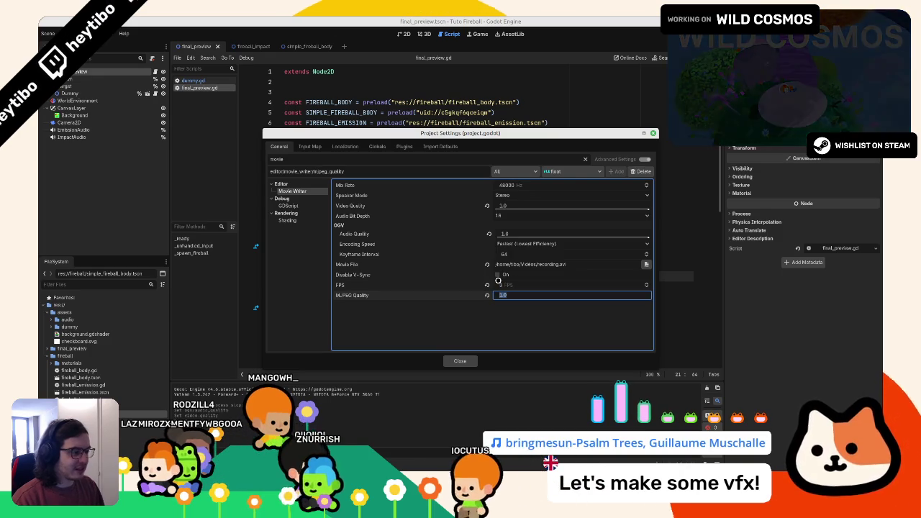
pyautogui.click(487, 285)
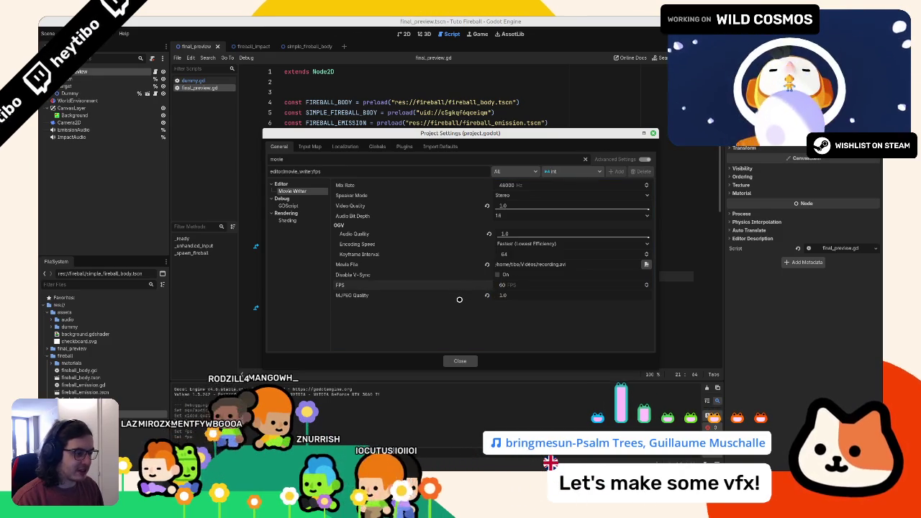
pyautogui.press('Escape')
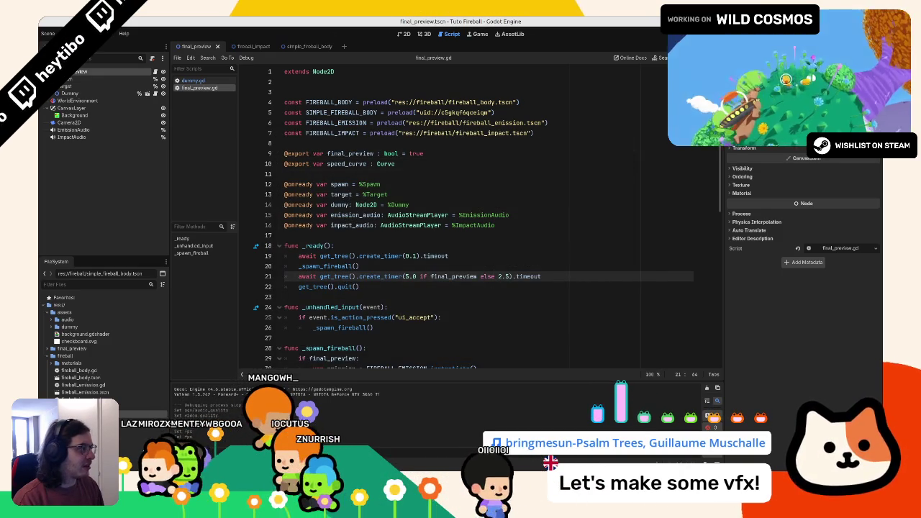
# Step: Run the fireball scene, then render it with Movie Maker to final_preview.avi
pyautogui.press('F6')
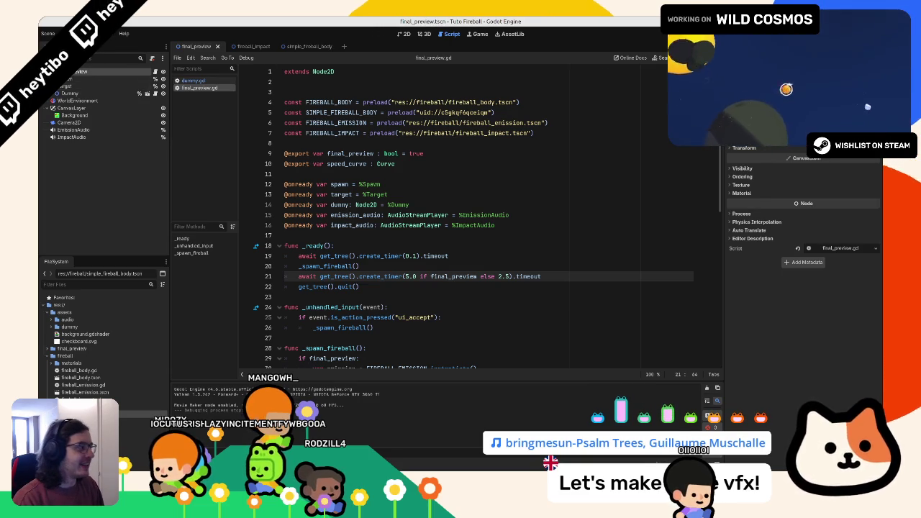
pyautogui.press('F6')
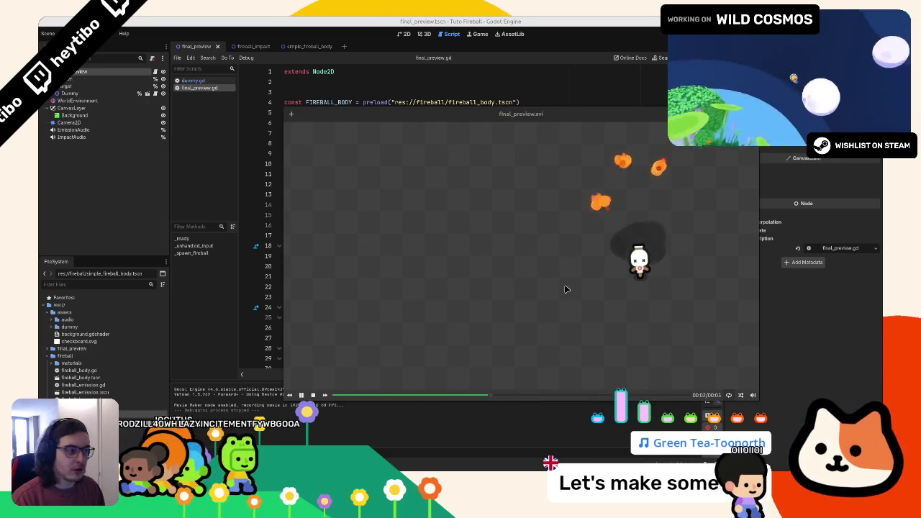
# Step: Play simple_projectile.avi in the video player, then close the player
pyautogui.moveTo(566, 289); pyautogui.dragTo(504, 290)
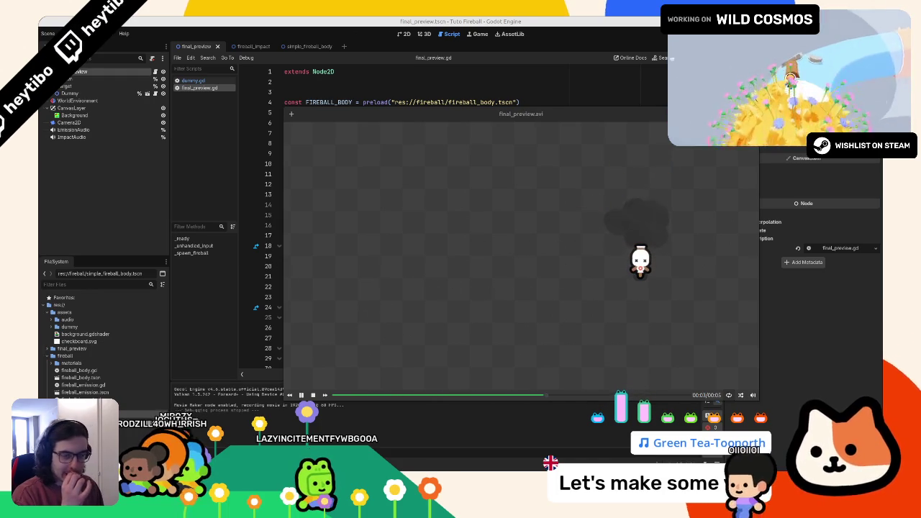
pyautogui.press('less')
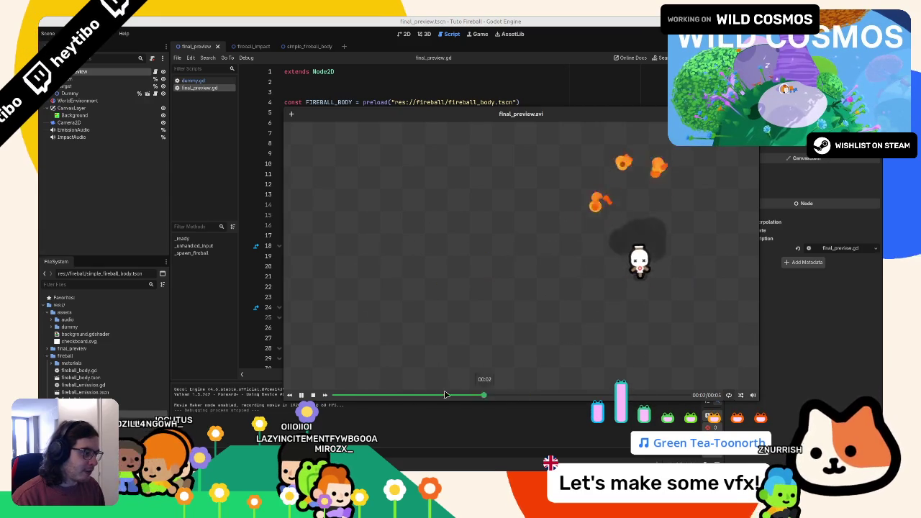
pyautogui.press('Escape')
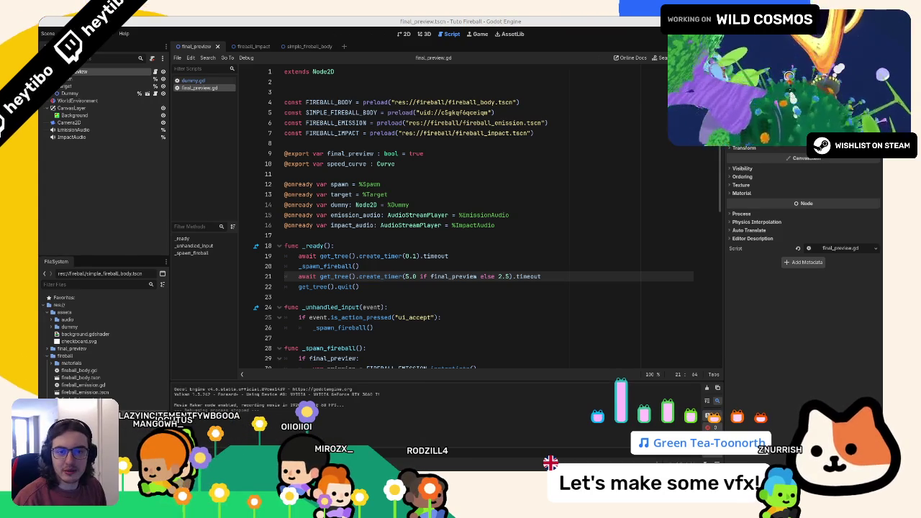
pyautogui.hotkey('alt', 'Tab')
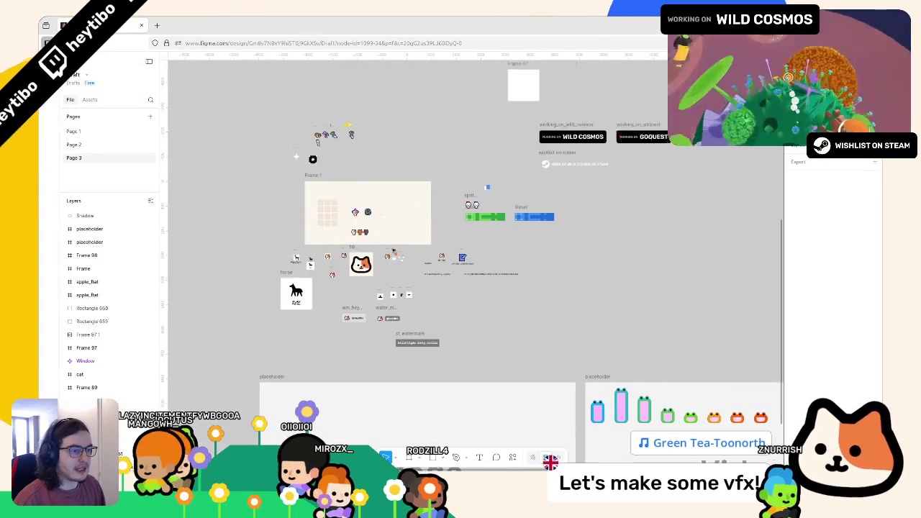
# Step: Give thumbnail Frame 89 auto layout to centre its Fireball VFX window
pyautogui.scroll(-3, 403, 259)
pyautogui.scroll(10, 523, 179)
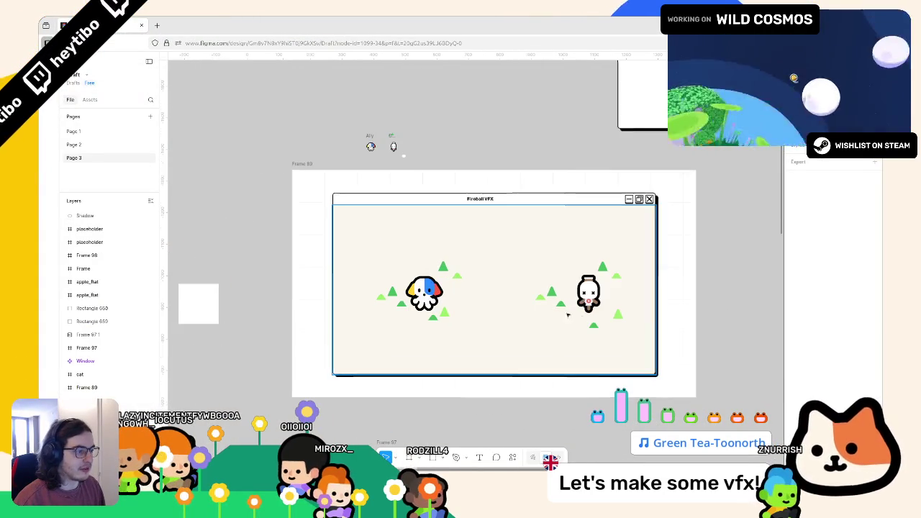
pyautogui.scroll(-2, 633, 191)
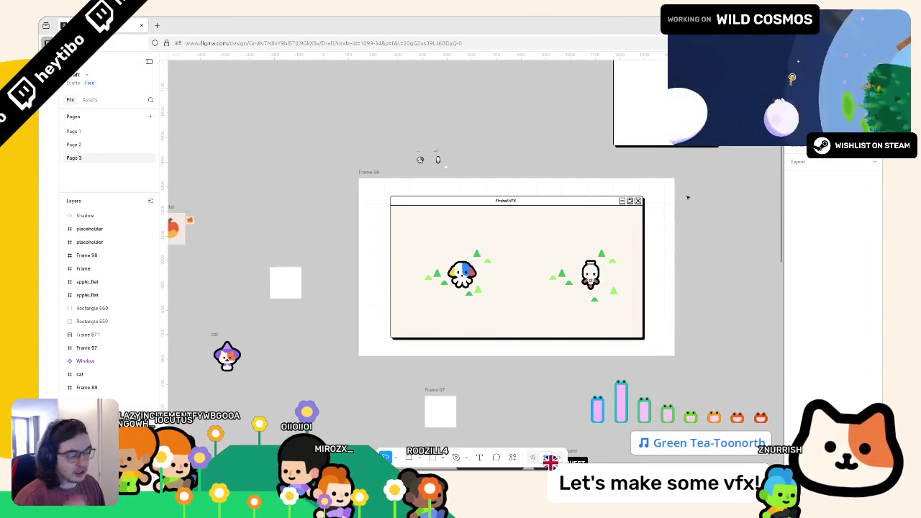
pyautogui.scroll(-5, 600, 199)
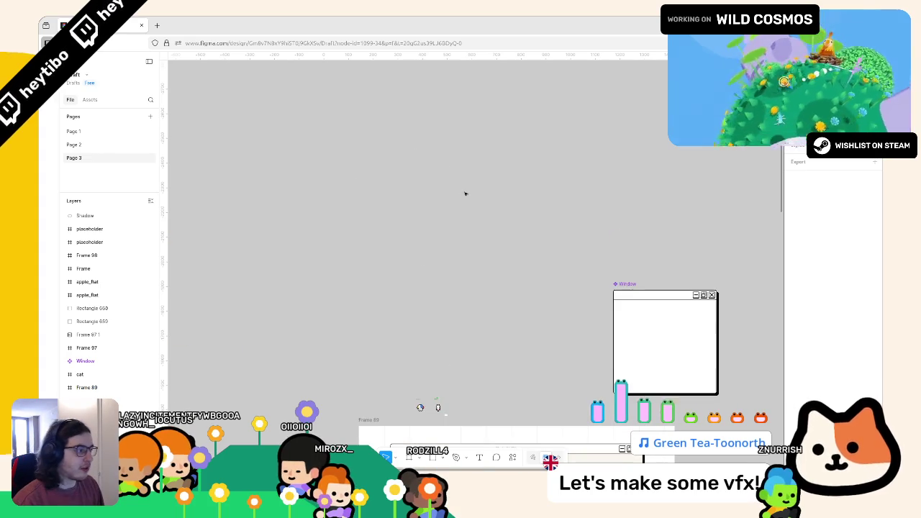
pyautogui.hscroll(3, 465, 195)
pyautogui.scroll(5, 407, 219)
pyautogui.click(408, 219)
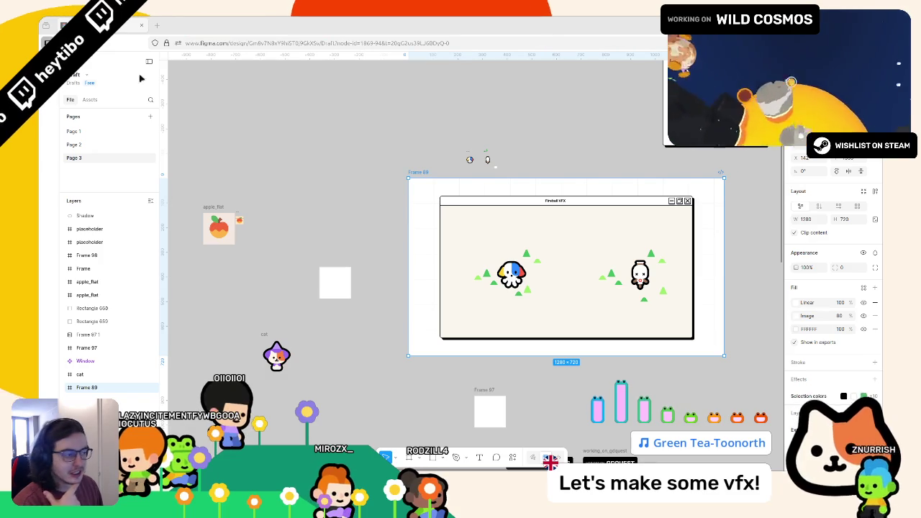
pyautogui.hotkey('shift', 'a')
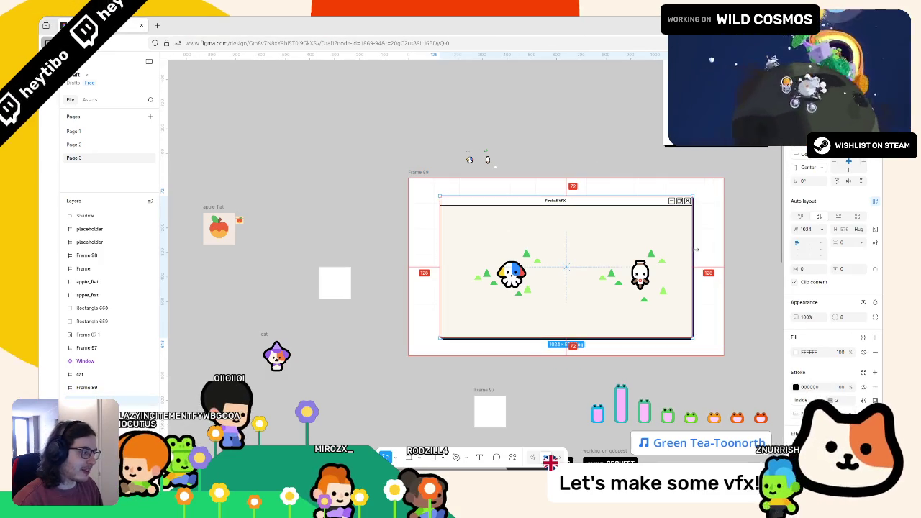
pyautogui.moveTo(676, 266); pyautogui.dragTo(612, 269)
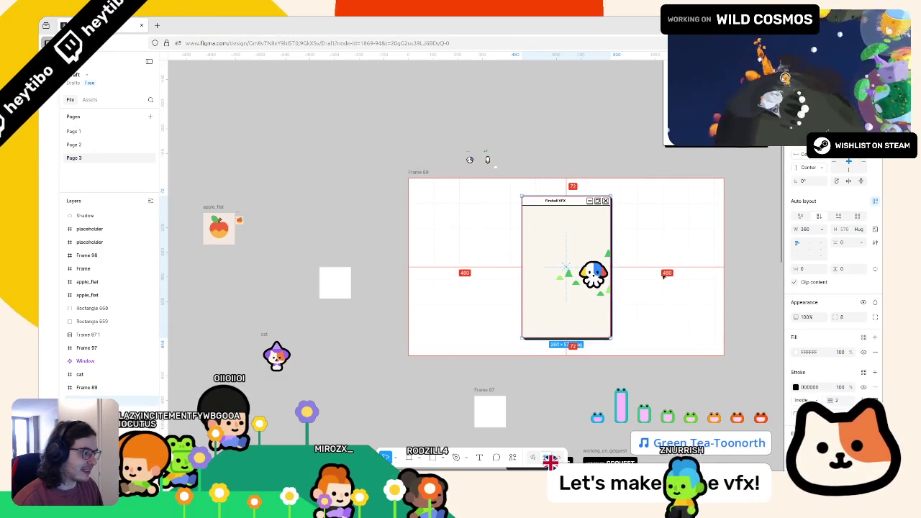
pyautogui.hotkey('ctrl', 'z')
pyautogui.hscroll(5, 504, 230)
# Step: Duplicate the thumbnail frame as Frame 99 and resize it to portrait proportions
pyautogui.hotkey('ctrl', 'd')
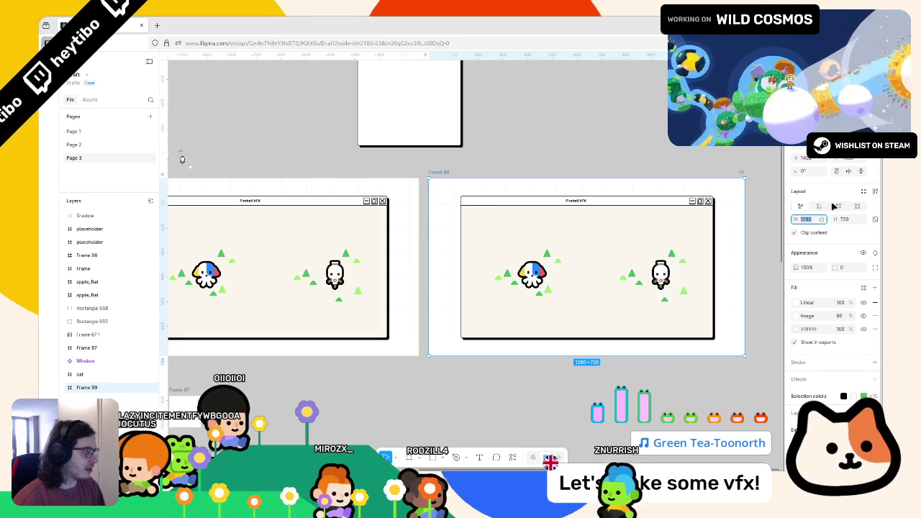
pyautogui.press('Tab')
pyautogui.write('280')
pyautogui.press('Return')
pyautogui.scroll(-2, 659, 252)
pyautogui.press('Return')
# Step: Stretch the inner window much taller and set its content frame to Fill height
pyautogui.moveTo(644, 284)
pyautogui.mouseDown()
pyautogui.moveTo(558, 301)
pyautogui.moveTo(576, 301)
pyautogui.mouseUp()
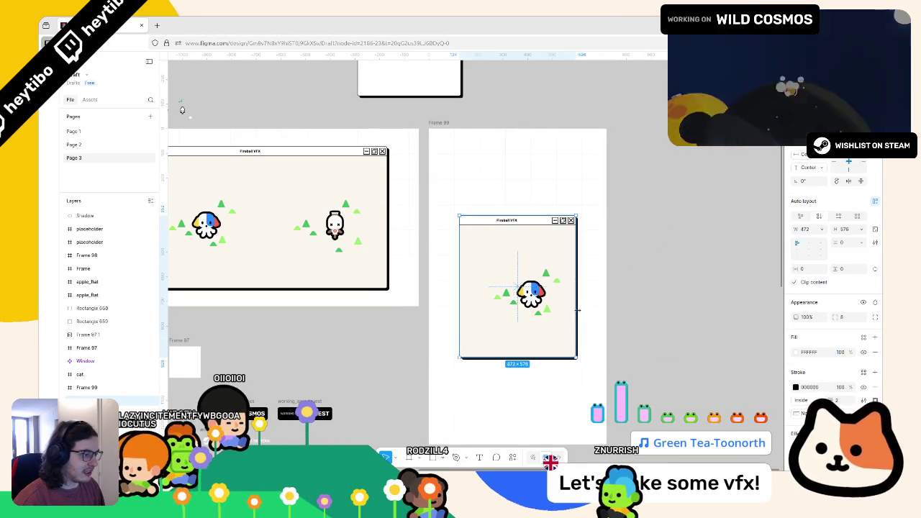
pyautogui.moveTo(533, 215); pyautogui.dragTo(533, 156)
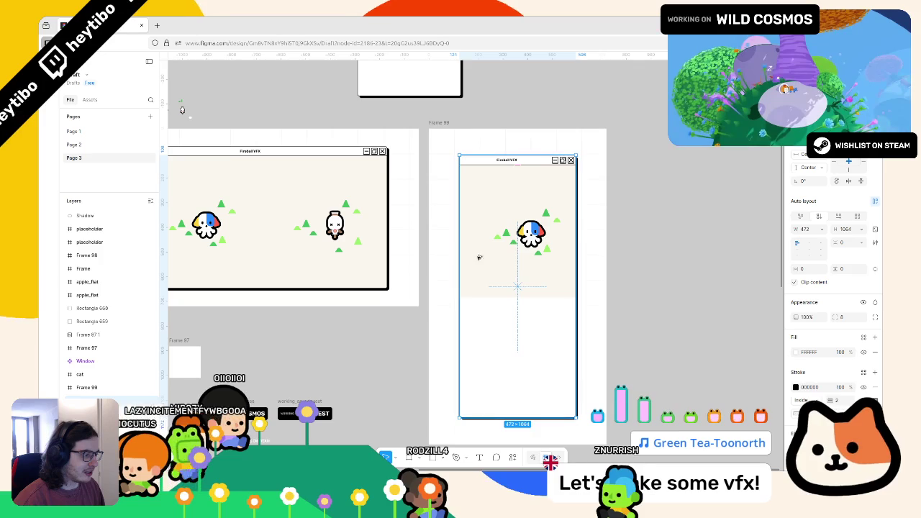
pyautogui.click(514, 287)
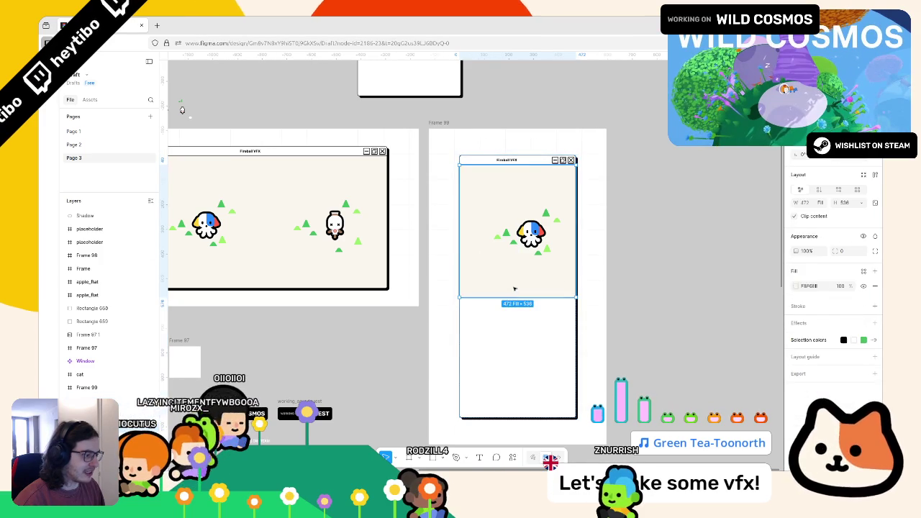
pyautogui.click(849, 205)
pyautogui.click(827, 229)
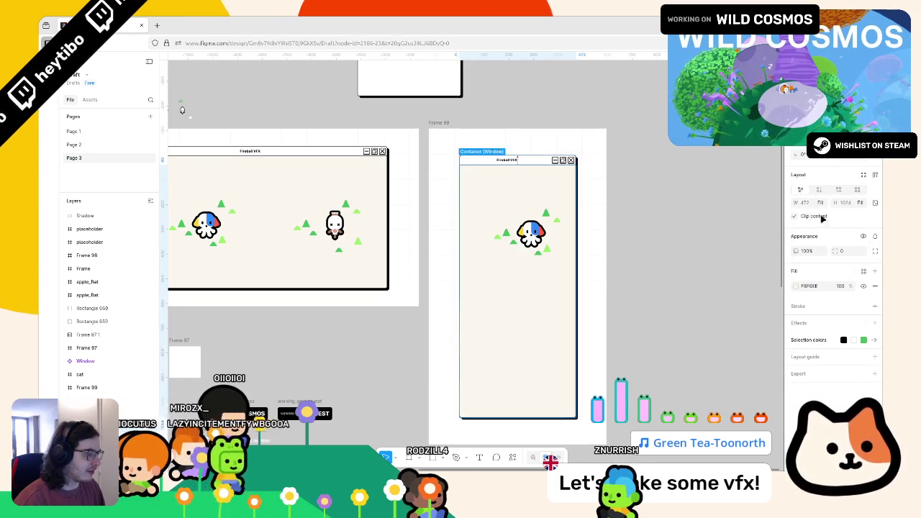
pyautogui.click(687, 228)
# Step: Widen the portrait Fireball VFX window to 606 and stretch its height within Frame 99
pyautogui.click(531, 232)
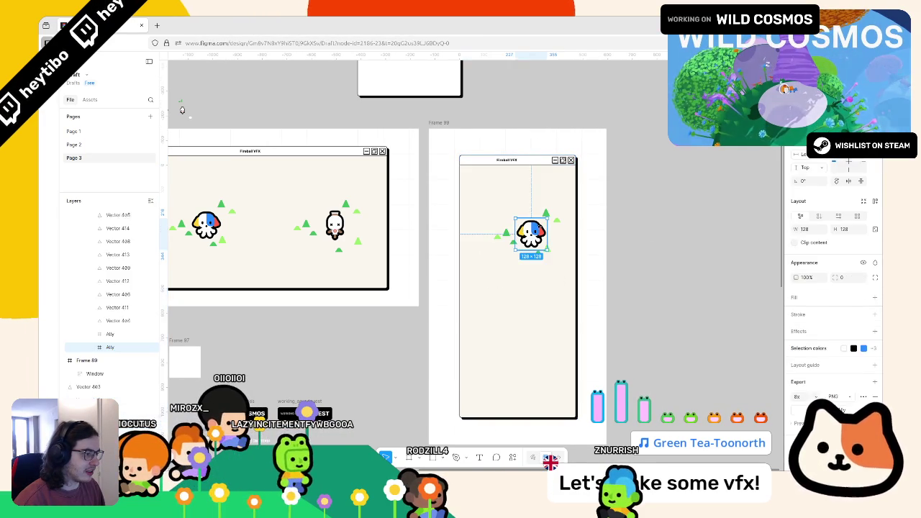
pyautogui.click(551, 181)
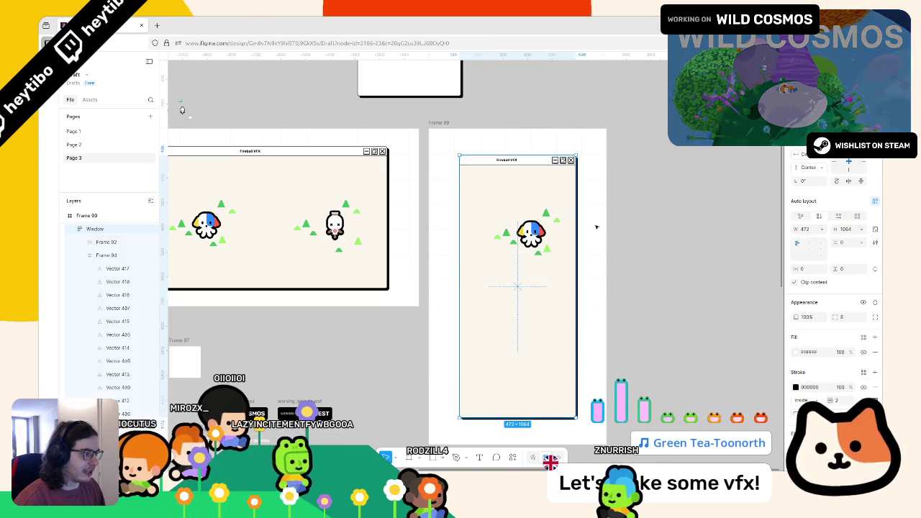
pyautogui.moveTo(582, 224)
pyautogui.mouseDown()
pyautogui.moveTo(602, 224)
pyautogui.moveTo(593, 219)
pyautogui.mouseUp()
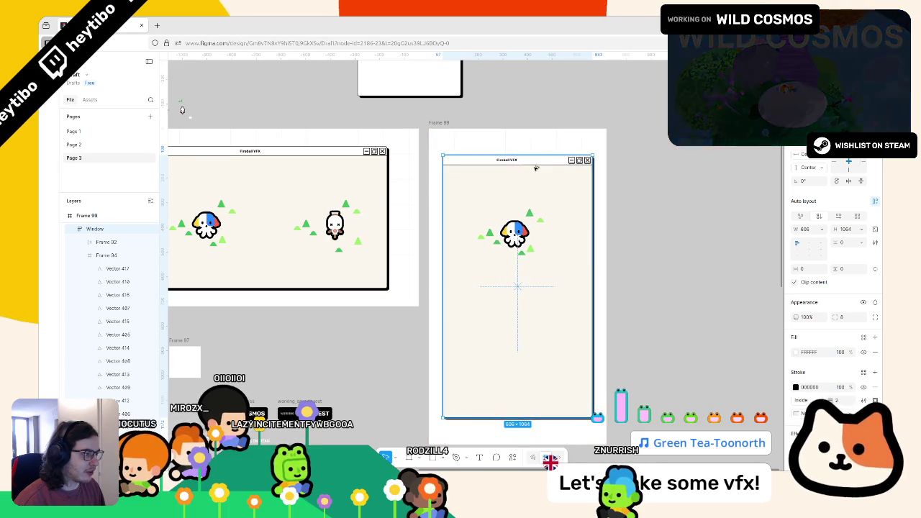
pyautogui.click(638, 220)
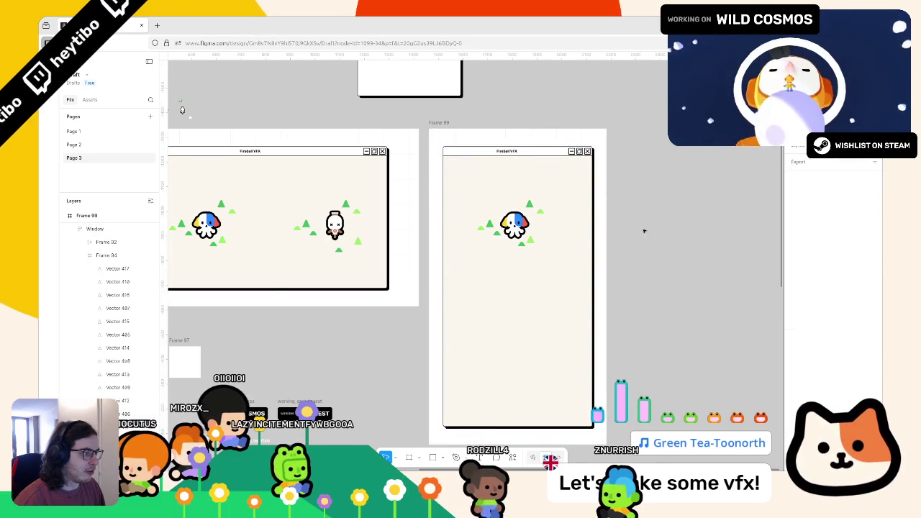
pyautogui.hscroll(-5, 630, 237)
pyautogui.scroll(2, 625, 245)
pyautogui.moveTo(629, 196)
pyautogui.mouseDown()
pyautogui.moveTo(629, 327)
pyautogui.moveTo(628, 215)
pyautogui.moveTo(621, 335)
pyautogui.moveTo(643, 207)
pyautogui.mouseUp()
pyautogui.press('Escape')
# Step: Adjust the portrait window, comparing its content frame with the landscape original's
pyautogui.scroll(-5, 247, 365)
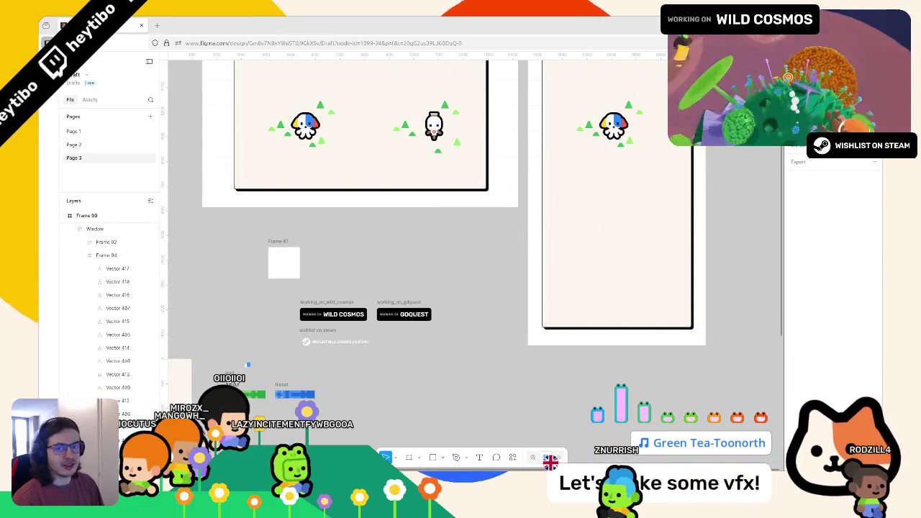
pyautogui.scroll(3, 425, 302)
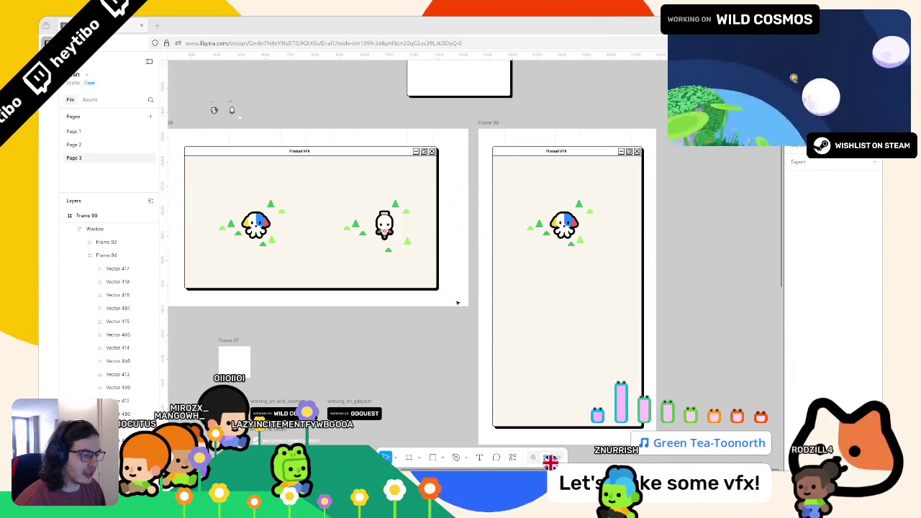
pyautogui.click(546, 262)
pyautogui.moveTo(659, 245)
pyautogui.mouseDown()
pyautogui.moveTo(575, 248)
pyautogui.moveTo(697, 255)
pyautogui.mouseUp()
pyautogui.press('Escape')
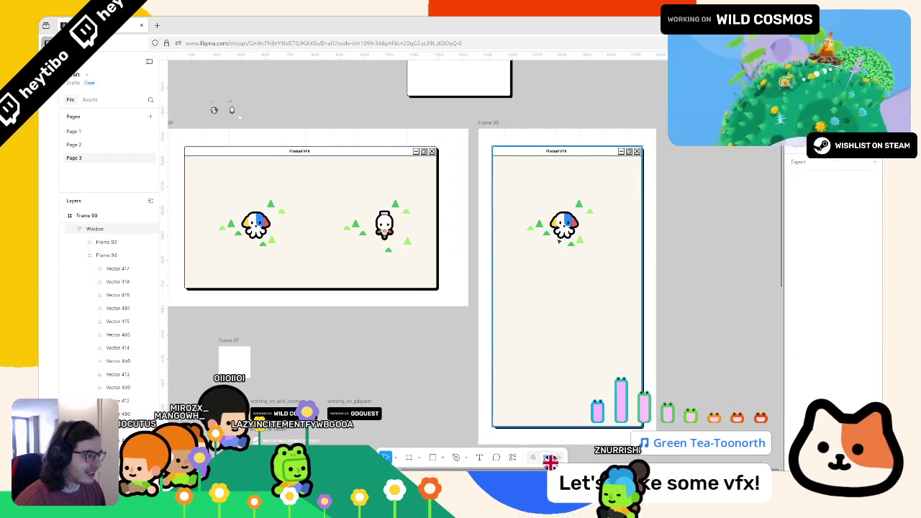
pyautogui.click(312, 209)
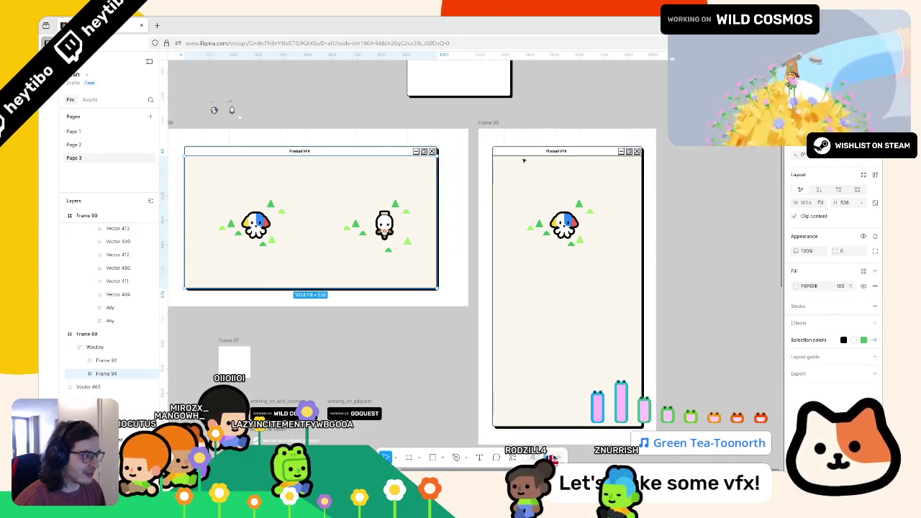
pyautogui.click(524, 152)
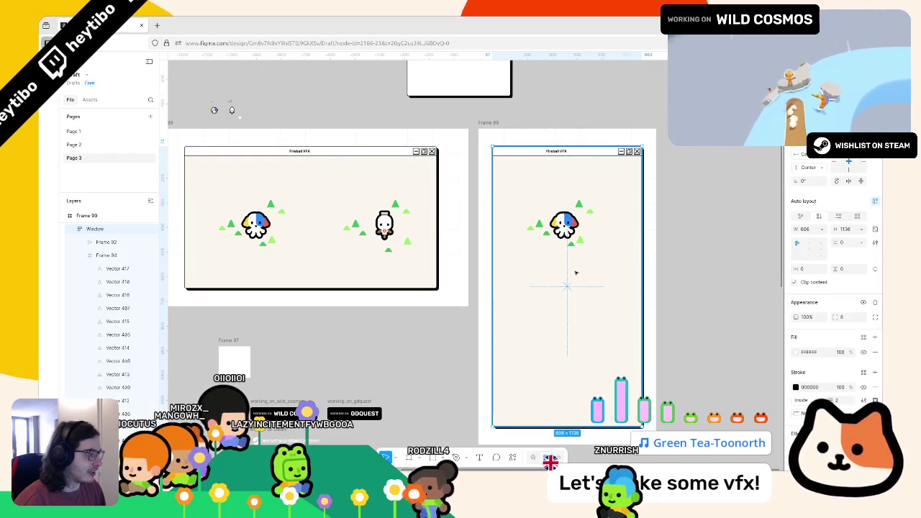
pyautogui.click(106, 255)
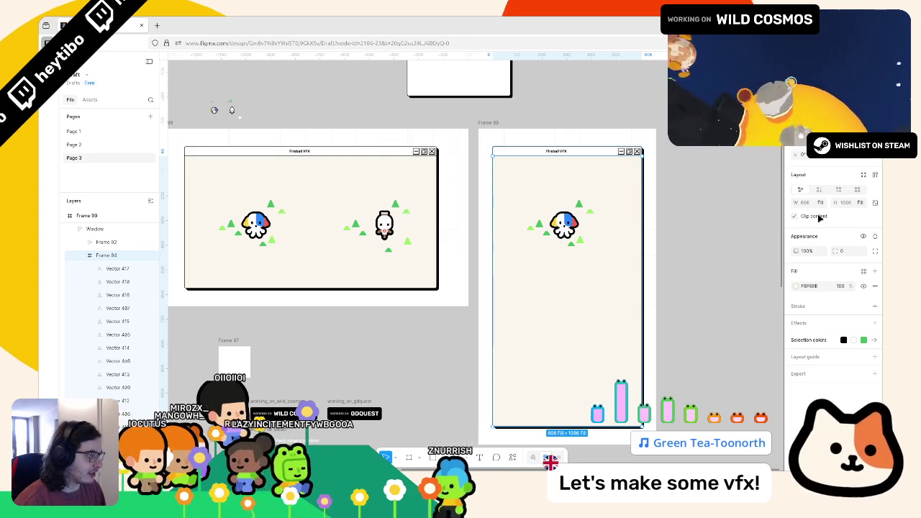
pyautogui.click(588, 199)
# Step: Bring the clipped bottle enemy and its triangles into view, then shrink the window to 616 wide
pyautogui.moveTo(644, 201)
pyautogui.mouseDown()
pyautogui.moveTo(656, 201)
pyautogui.moveTo(563, 271)
pyautogui.moveTo(525, 270)
pyautogui.moveTo(506, 285)
pyautogui.mouseUp()
pyautogui.click(567, 238)
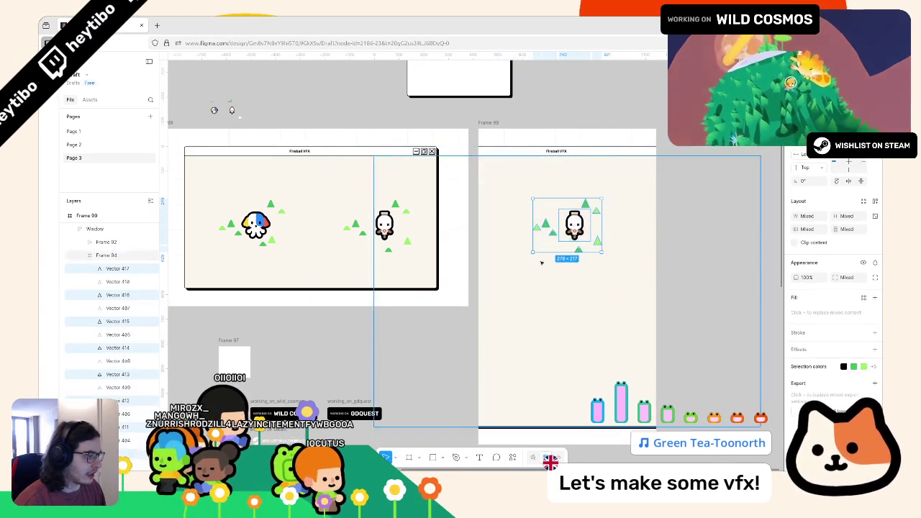
pyautogui.moveTo(582, 215); pyautogui.dragTo(497, 257)
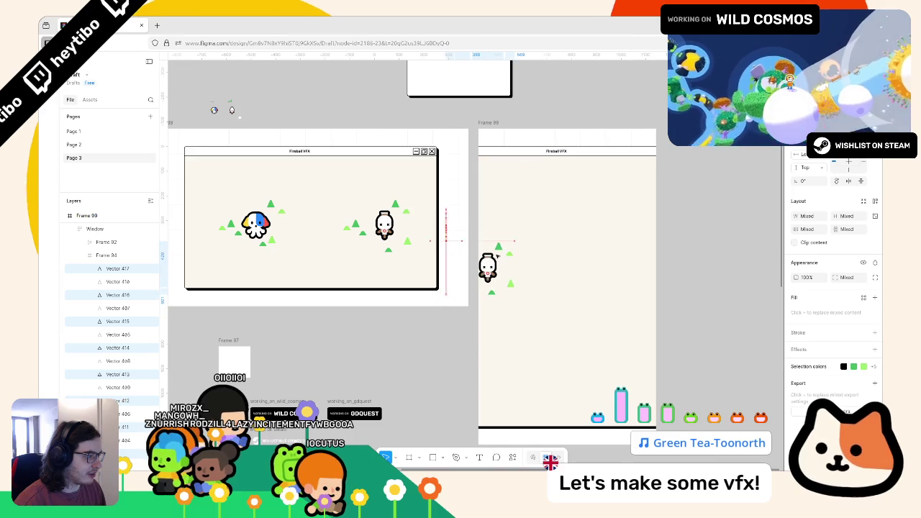
pyautogui.click(665, 150)
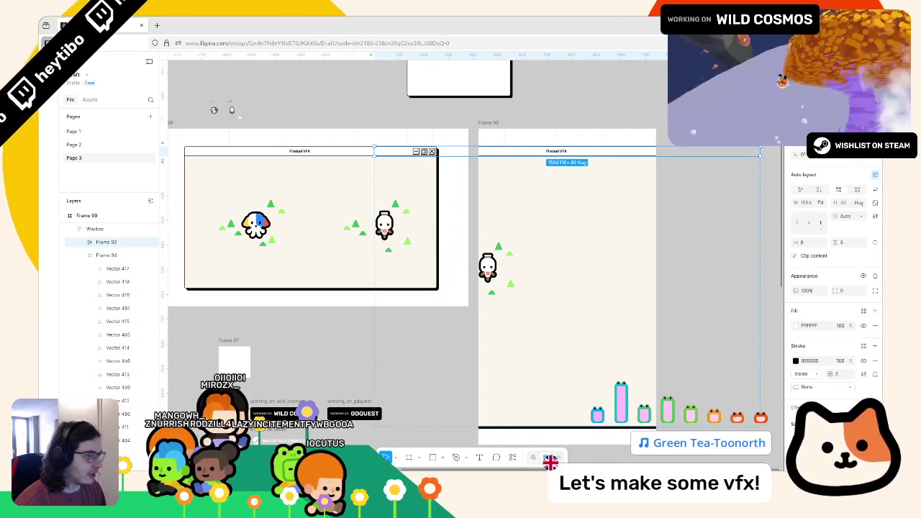
pyautogui.click(94, 229)
pyautogui.moveTo(767, 232); pyautogui.dragTo(642, 251)
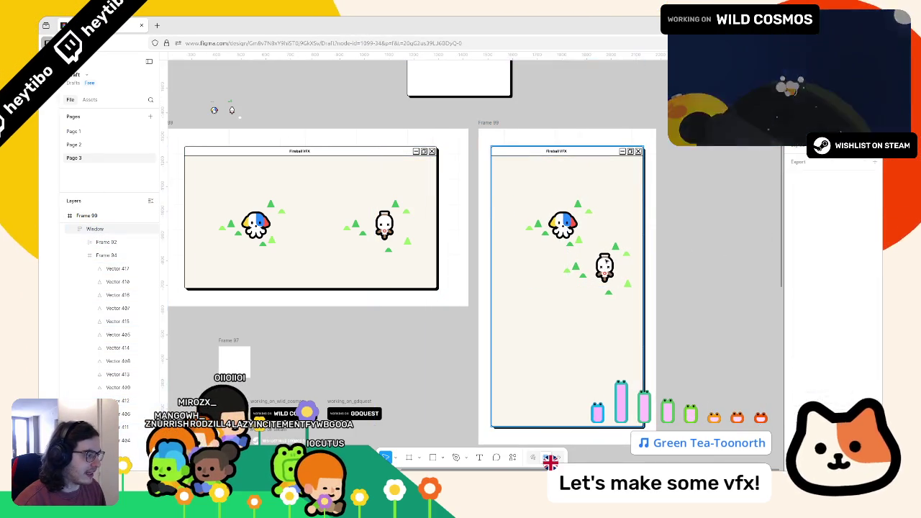
# Step: Move the bottle enemy up near the top and the squid Ally near the bottom
pyautogui.click(604, 268)
pyautogui.click(576, 338)
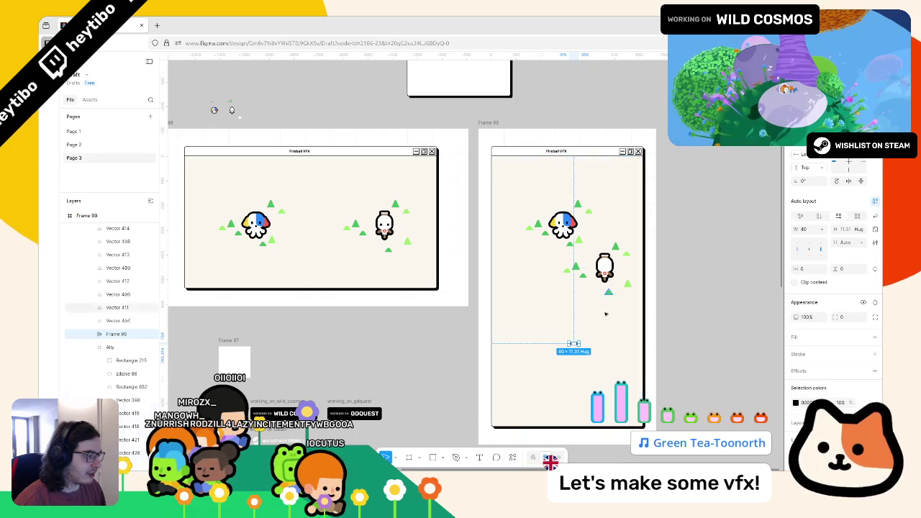
pyautogui.moveTo(606, 277)
pyautogui.mouseDown()
pyautogui.moveTo(566, 344)
pyautogui.moveTo(561, 216)
pyautogui.moveTo(577, 204)
pyautogui.mouseUp()
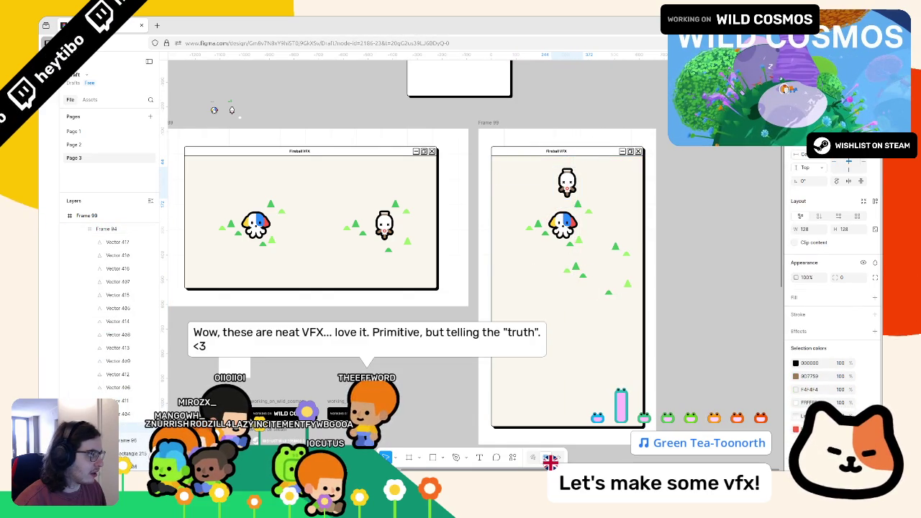
pyautogui.click(562, 225)
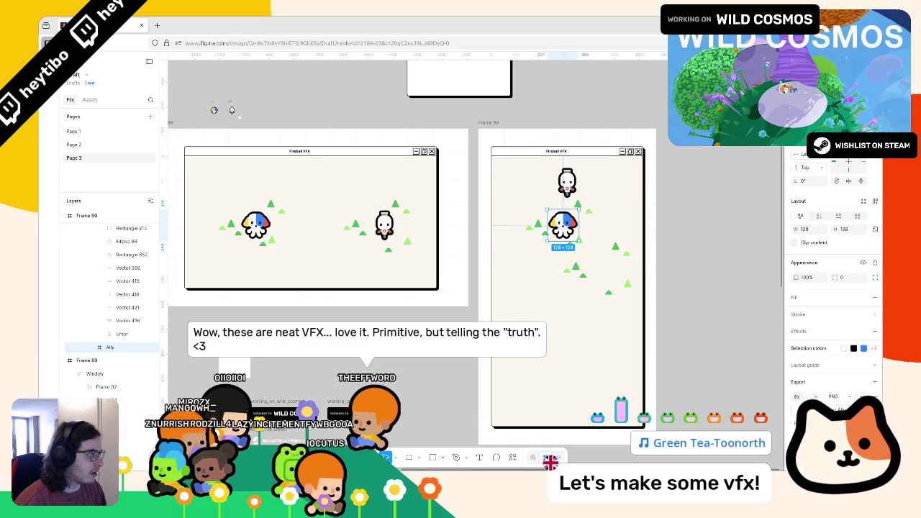
pyautogui.moveTo(572, 321); pyautogui.dragTo(572, 438)
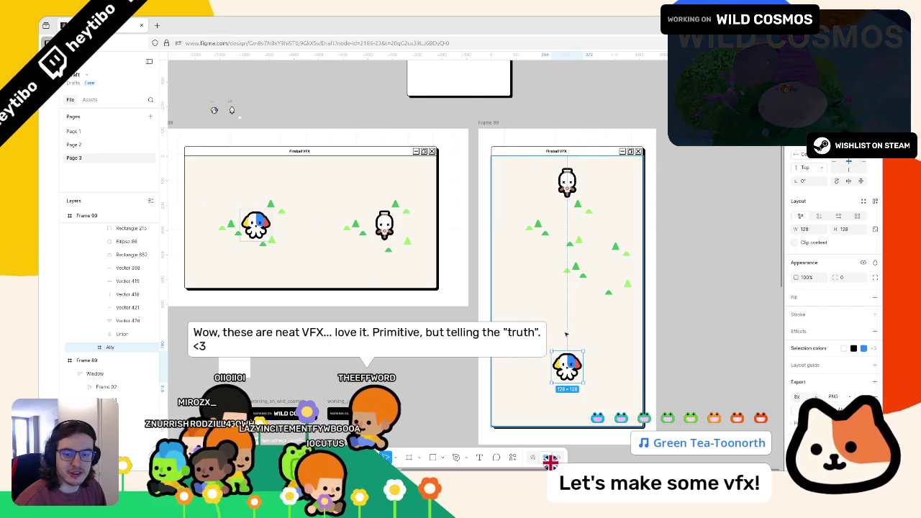
pyautogui.hscroll(1, 567, 347)
pyautogui.scroll(-1, 565, 338)
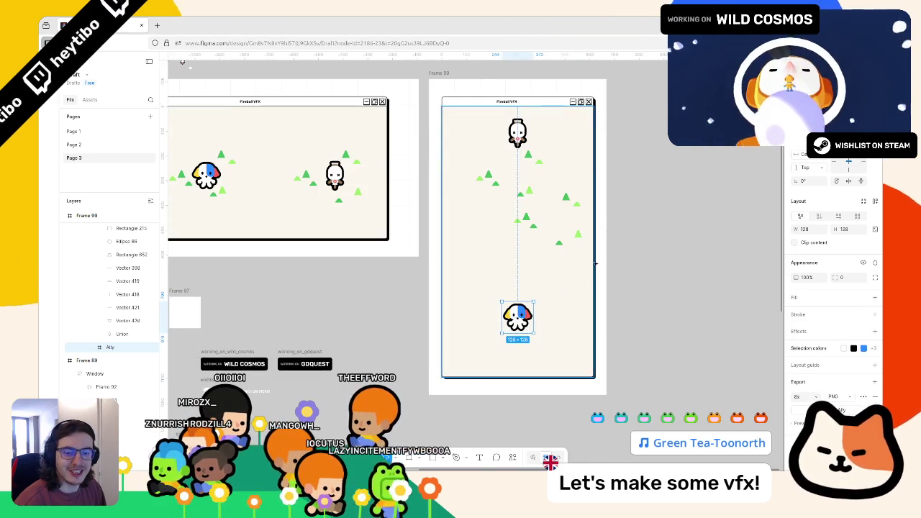
# Step: Nudge the bottle enemy down about 60 px and reposition the two triangles beside it
pyautogui.scroll(2, 568, 302)
pyautogui.click(497, 95)
pyautogui.moveTo(501, 97); pyautogui.dragTo(498, 141)
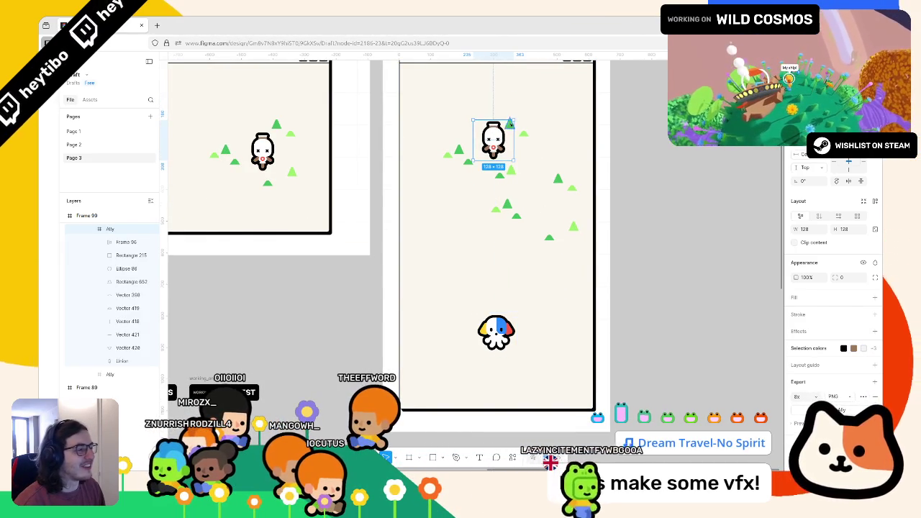
pyautogui.click(509, 125)
pyautogui.keyDown('shift'); pyautogui.click(523, 133); pyautogui.keyUp('shift')
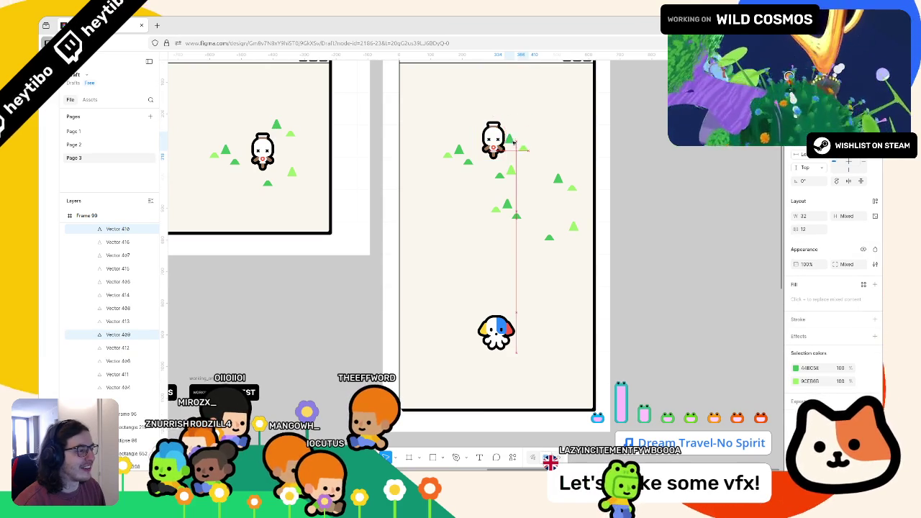
pyautogui.moveTo(514, 143); pyautogui.dragTo(513, 128)
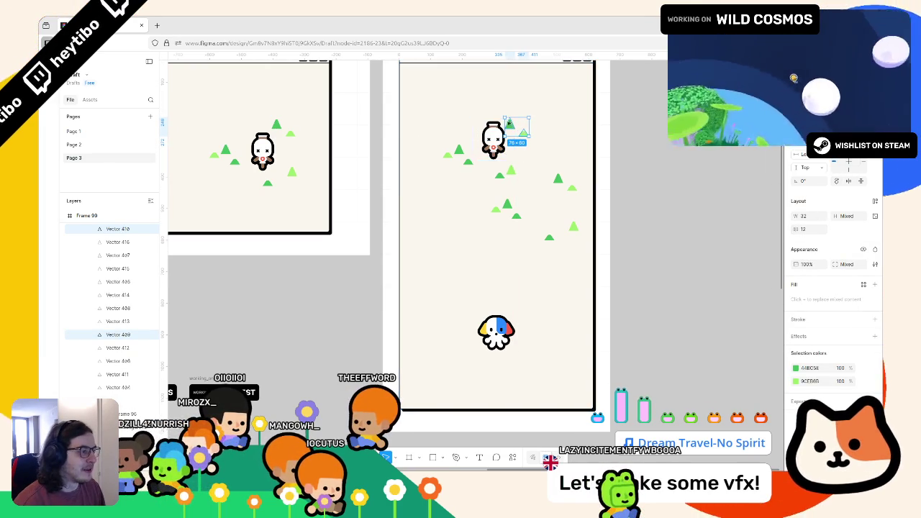
pyautogui.moveTo(517, 128); pyautogui.dragTo(537, 138)
pyautogui.click(571, 199)
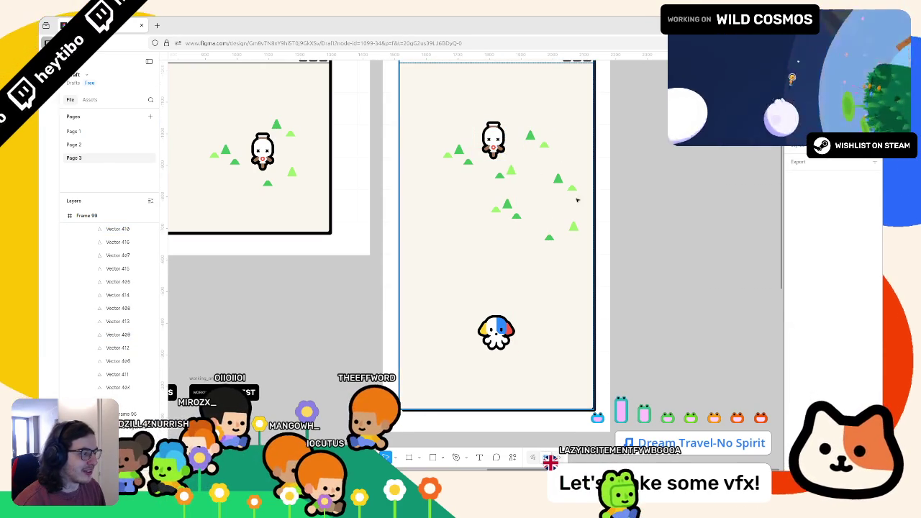
# Step: Select the green triangles and move them down across Frame 99
pyautogui.moveTo(473, 194); pyautogui.dragTo(571, 248)
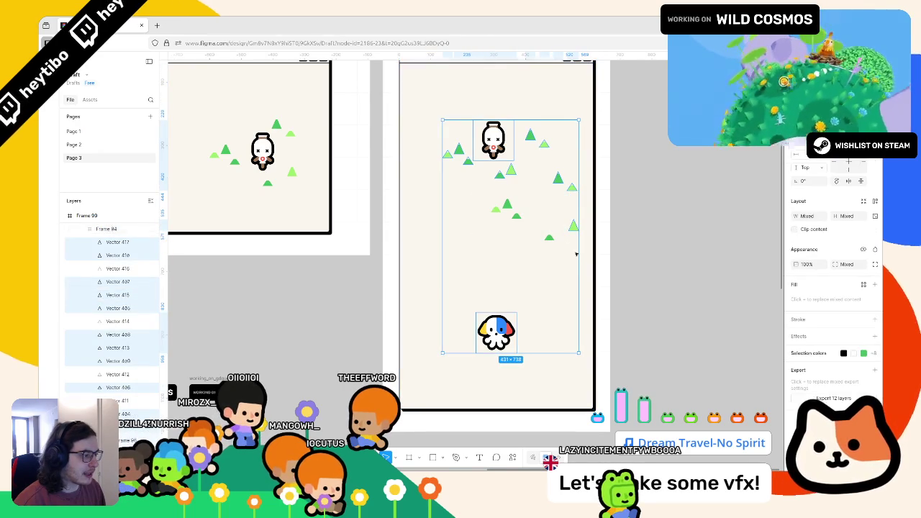
pyautogui.click(492, 138)
pyautogui.click(495, 331)
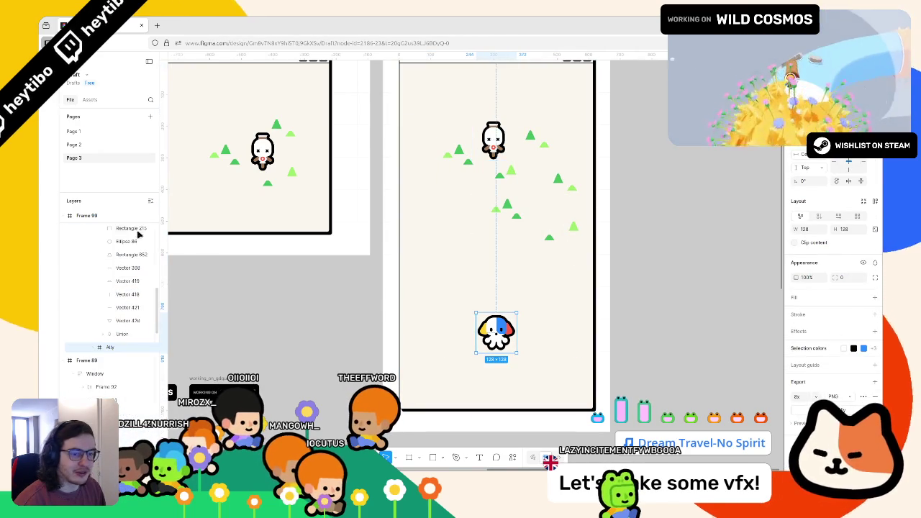
pyautogui.scroll(-2, 108, 327)
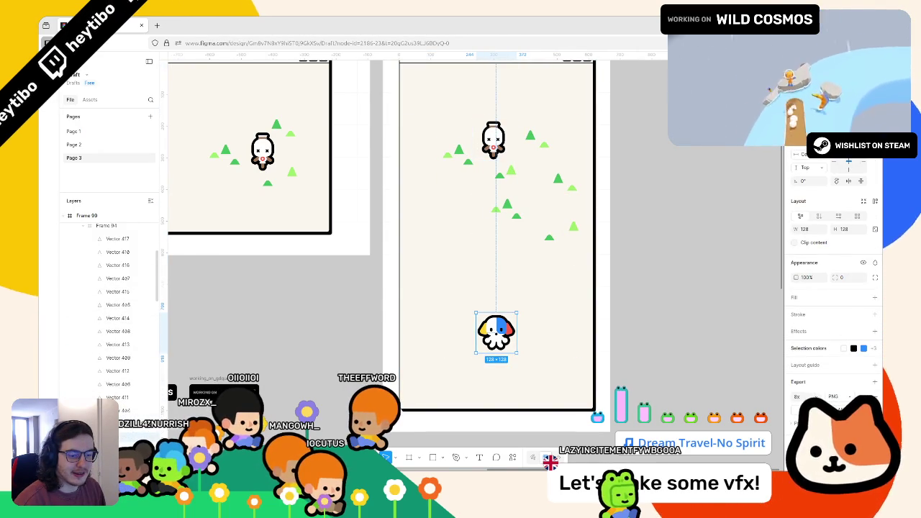
pyautogui.click(118, 304)
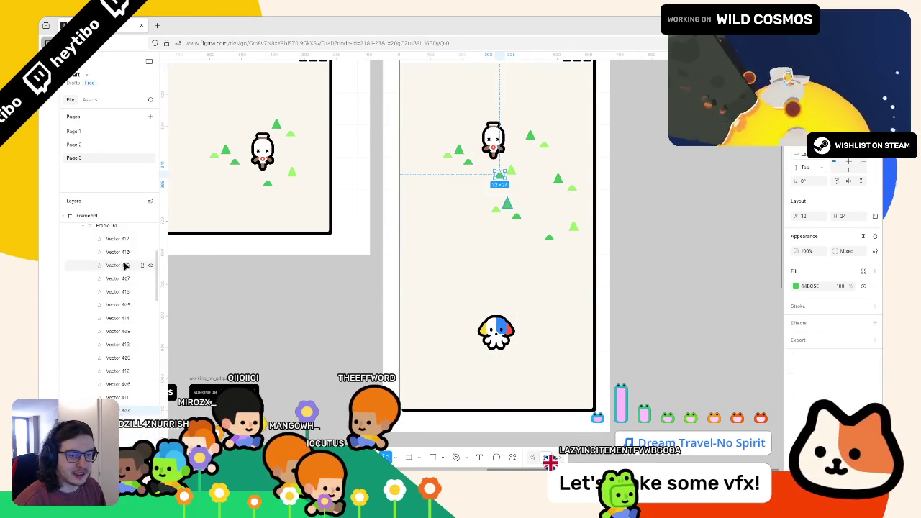
pyautogui.keyDown('shift'); pyautogui.click(117, 397); pyautogui.keyUp('shift')
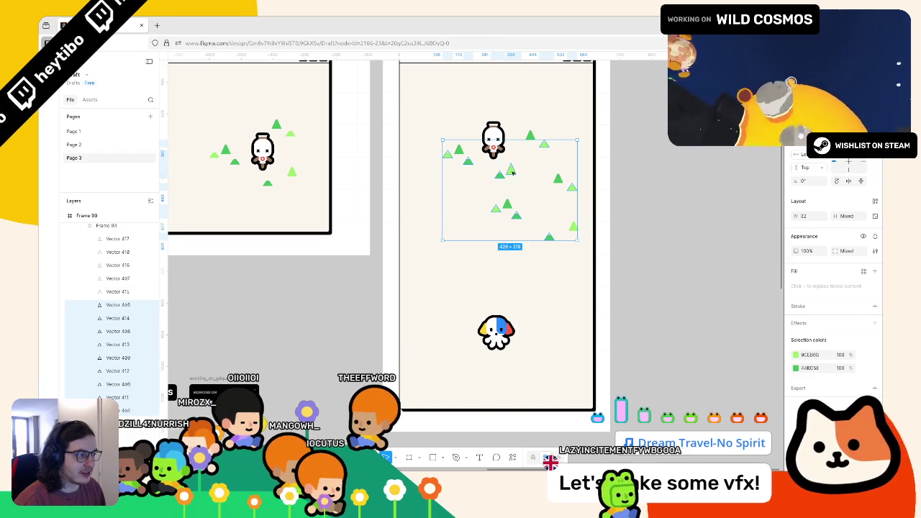
pyautogui.moveTo(506, 221); pyautogui.dragTo(502, 247)
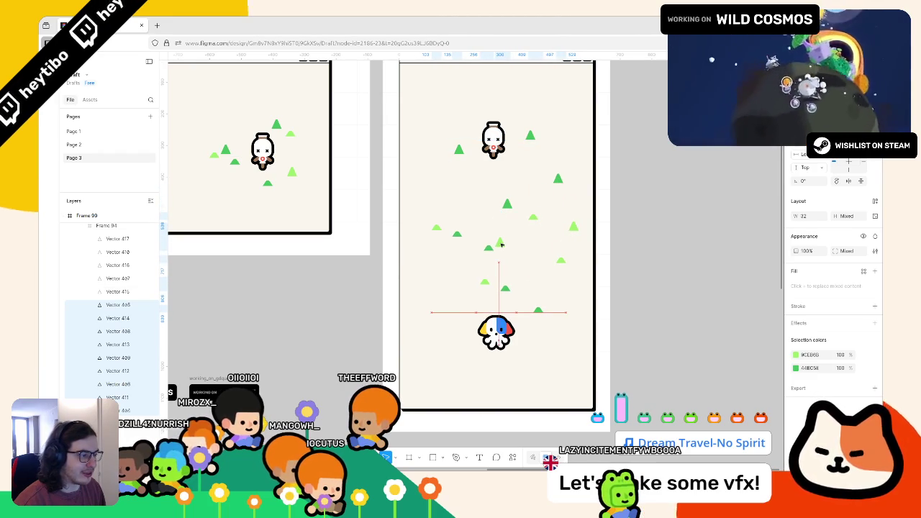
pyautogui.press('Escape')
# Step: Draw a small grey circle between the characters and move it up near the frame centre
pyautogui.scroll(5, 582, 288)
pyautogui.scroll(-4, 583, 288)
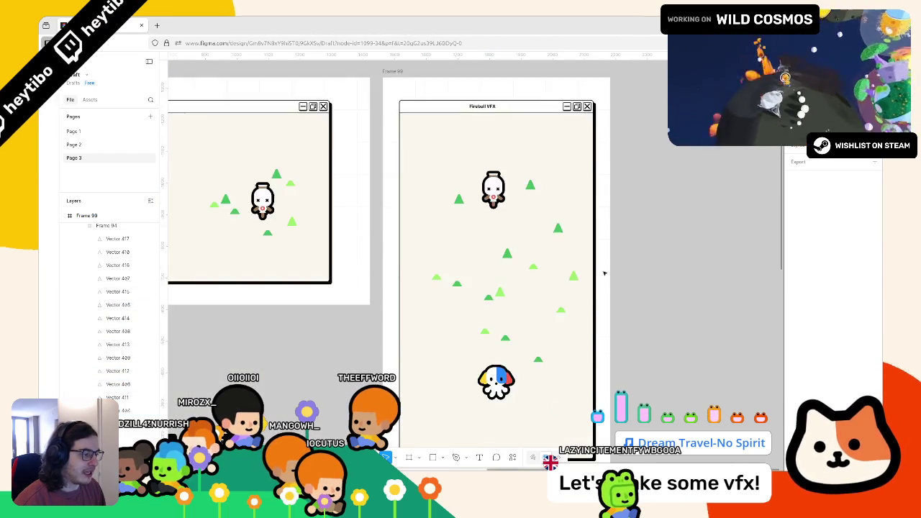
pyautogui.scroll(-3, 583, 288)
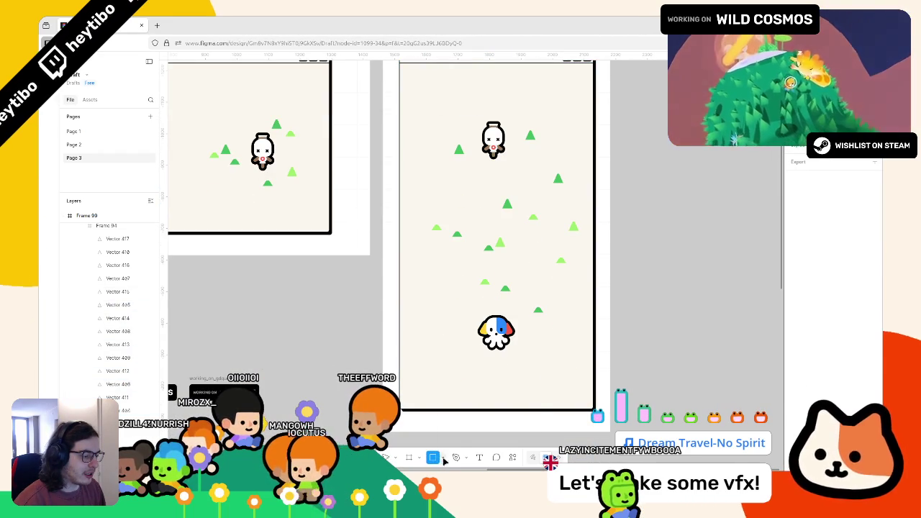
pyautogui.click(442, 458)
pyautogui.click(467, 411)
pyautogui.moveTo(505, 263)
pyautogui.mouseDown()
pyautogui.moveTo(518, 275)
pyautogui.moveTo(506, 267)
pyautogui.mouseUp()
pyautogui.moveTo(500, 205); pyautogui.dragTo(504, 190)
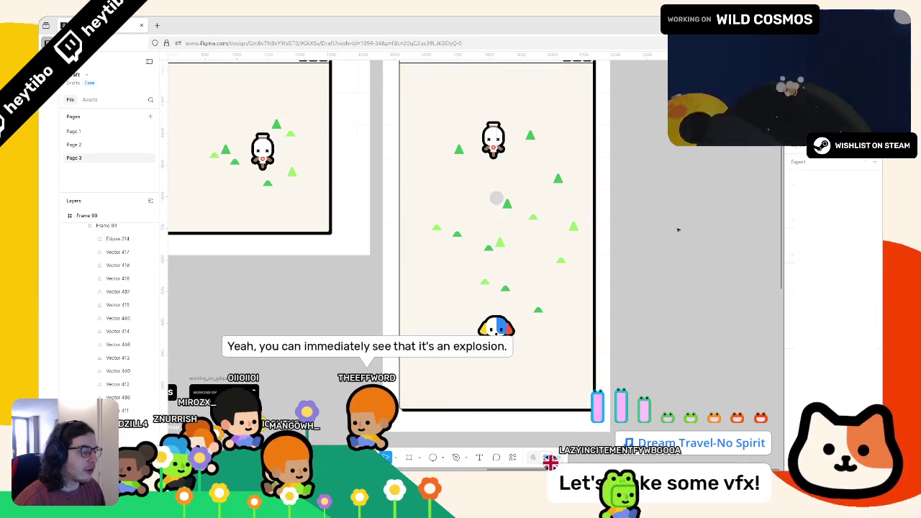
pyautogui.hotkey('alt', 'Tab')
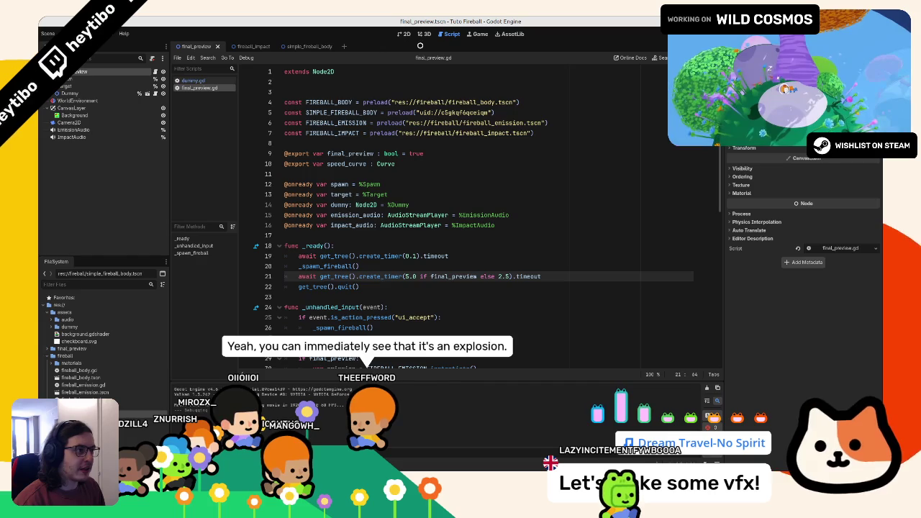
# Step: Look through the fireball_impact and simple_fireball_body scenes in the 2D view
pyautogui.click(403, 34)
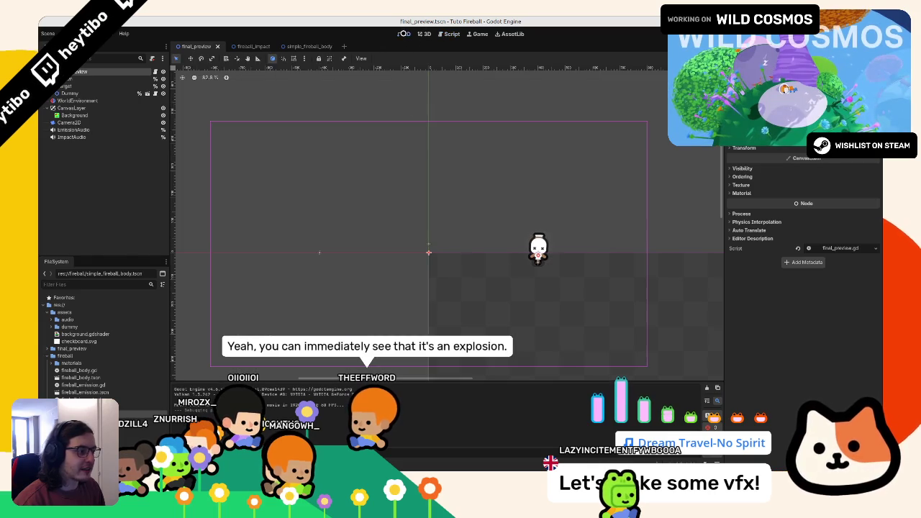
pyautogui.click(255, 46)
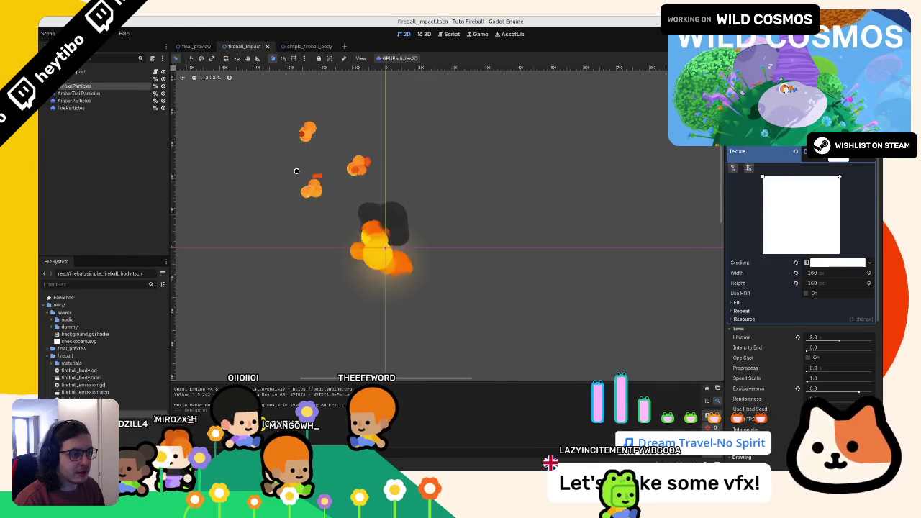
pyautogui.click(301, 46)
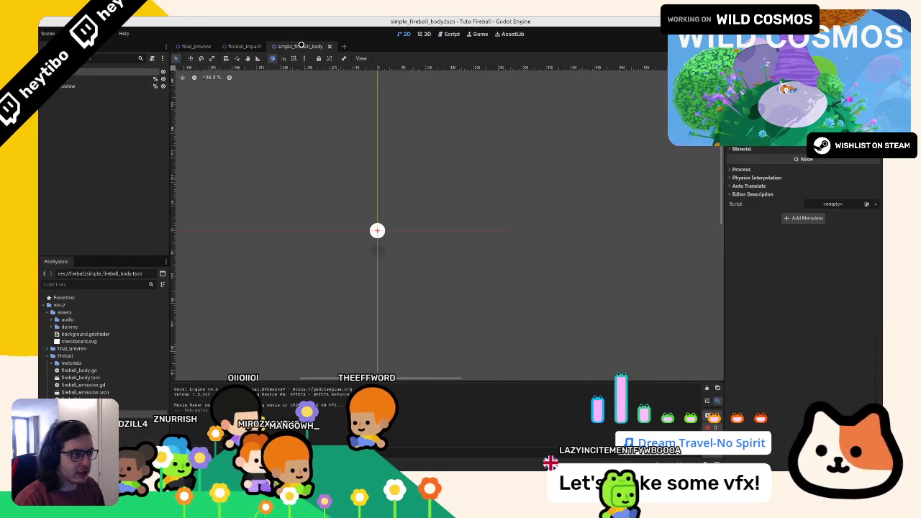
pyautogui.click(263, 47)
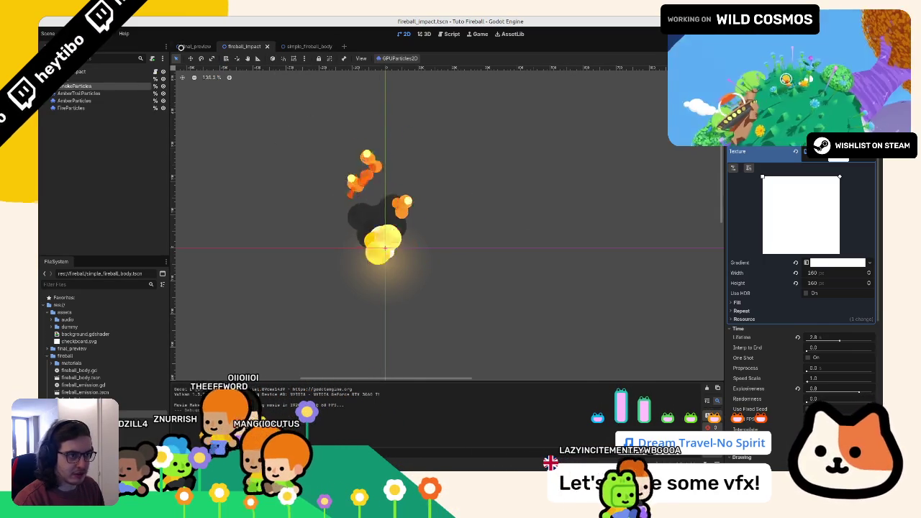
# Step: Run the final_preview scene to watch the impact explosion, then stop it
pyautogui.hotkey('ctrl', 'shift', 'Tab')
pyautogui.press('F6')
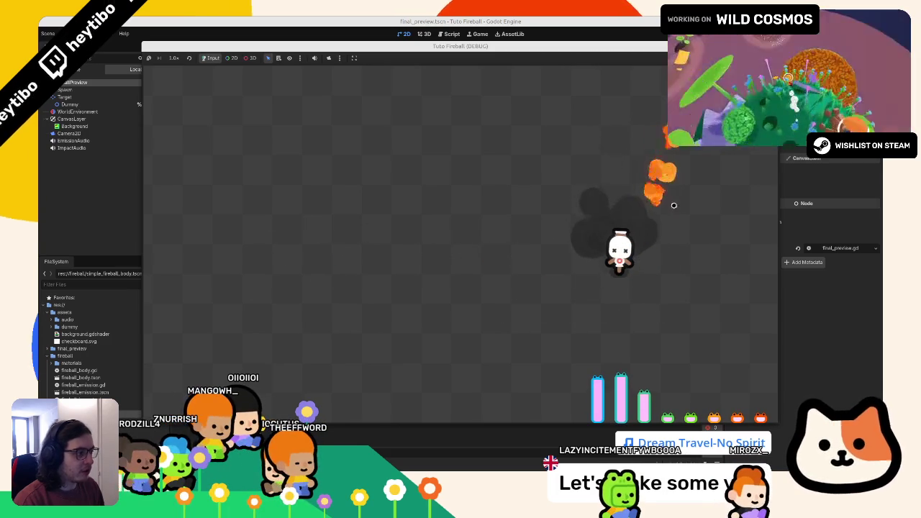
pyautogui.press('F8')
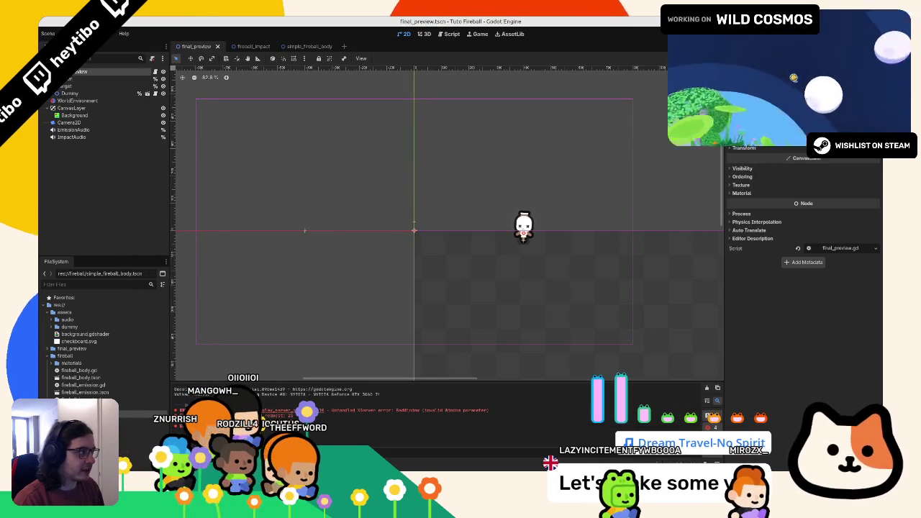
pyautogui.hotkey('alt', 'Tab')
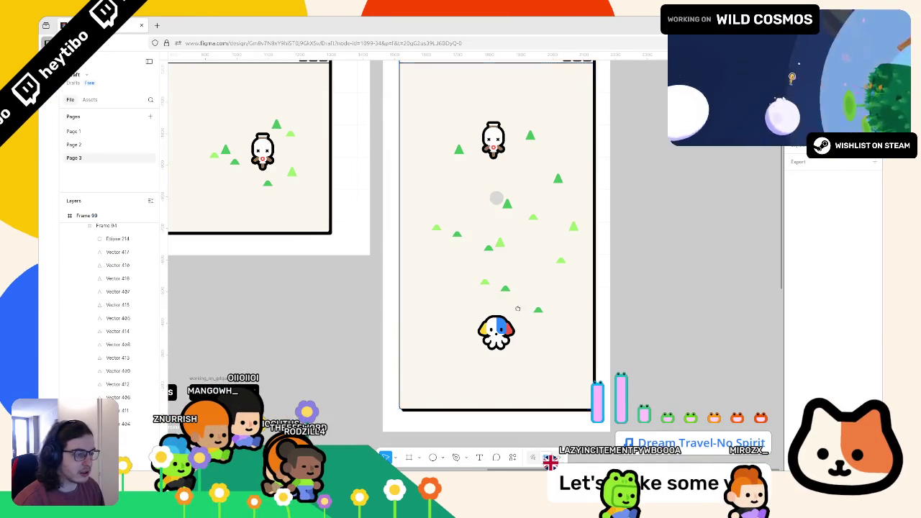
# Step: Move the bottom squid up about 20 px and the top white character up about 10 px
pyautogui.scroll(-2, 517, 310)
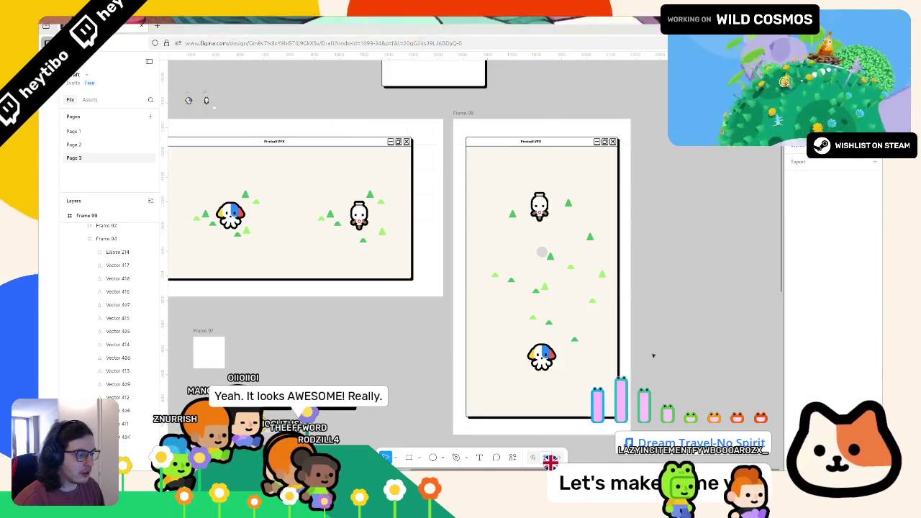
pyautogui.click(541, 356)
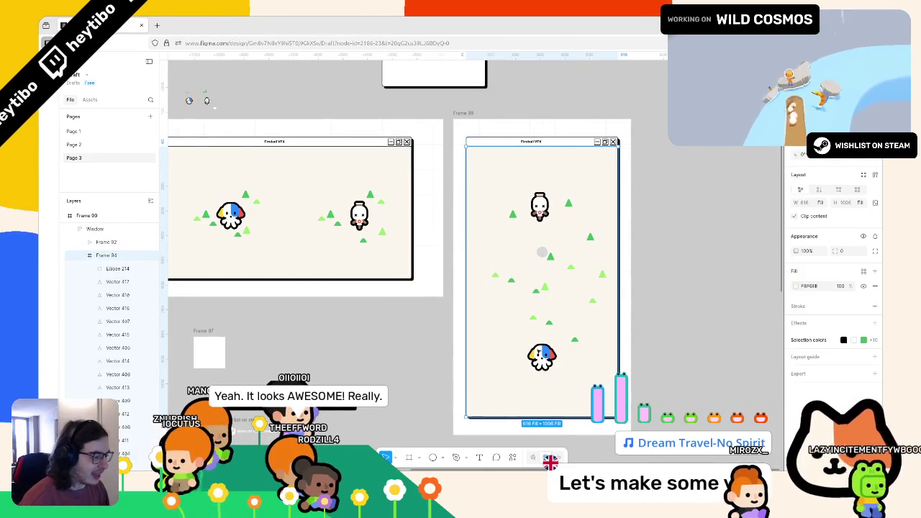
pyautogui.moveTo(542, 355); pyautogui.dragTo(542, 339)
pyautogui.click(541, 207)
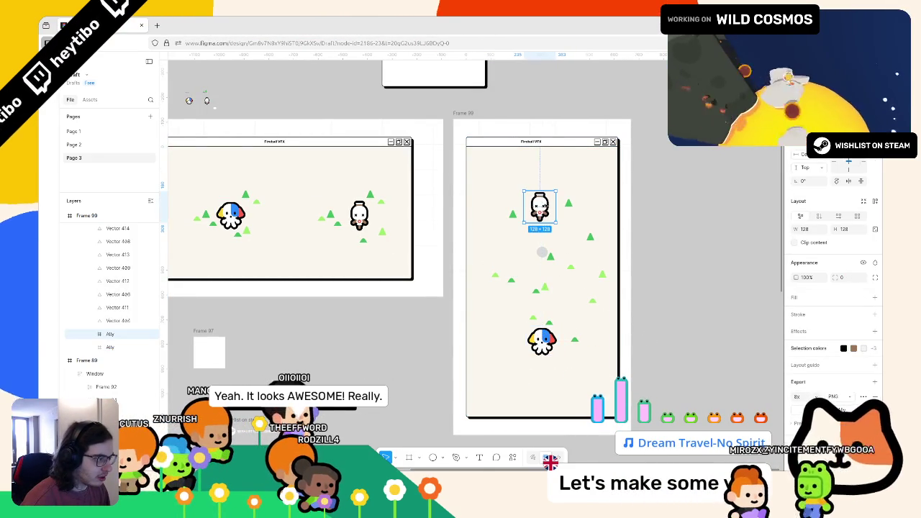
pyautogui.moveTo(563, 211); pyautogui.dragTo(563, 203)
pyautogui.click(623, 232)
pyautogui.click(543, 251)
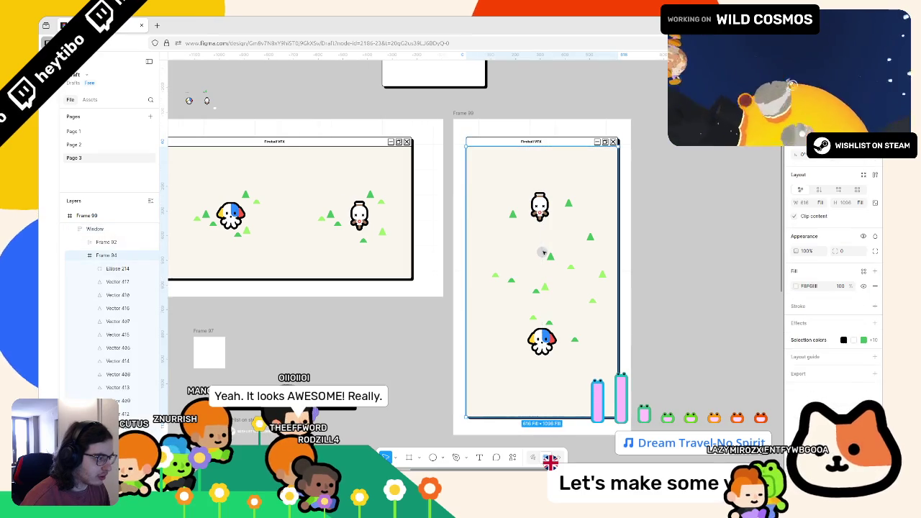
pyautogui.click(684, 273)
pyautogui.hscroll(3, 674, 297)
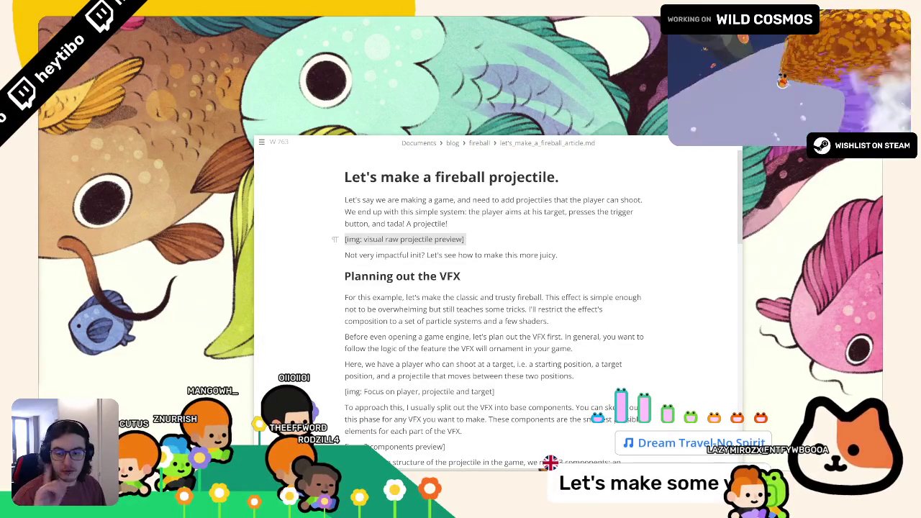
# Step: Open a terminal in ~/Documents/blog/fireball/videos with Ctrl+Alt+T
pyautogui.hotkey('ctrl', 'alt', 't')
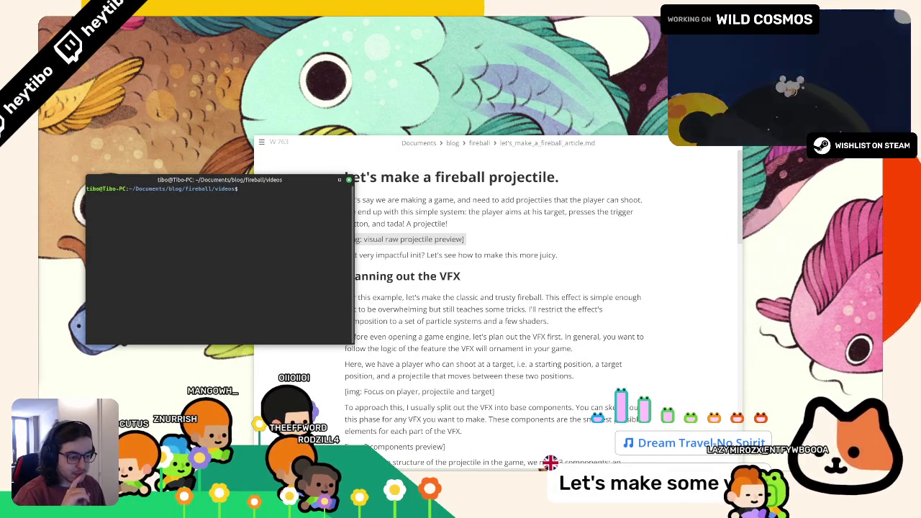
pyautogui.moveTo(382, 476)
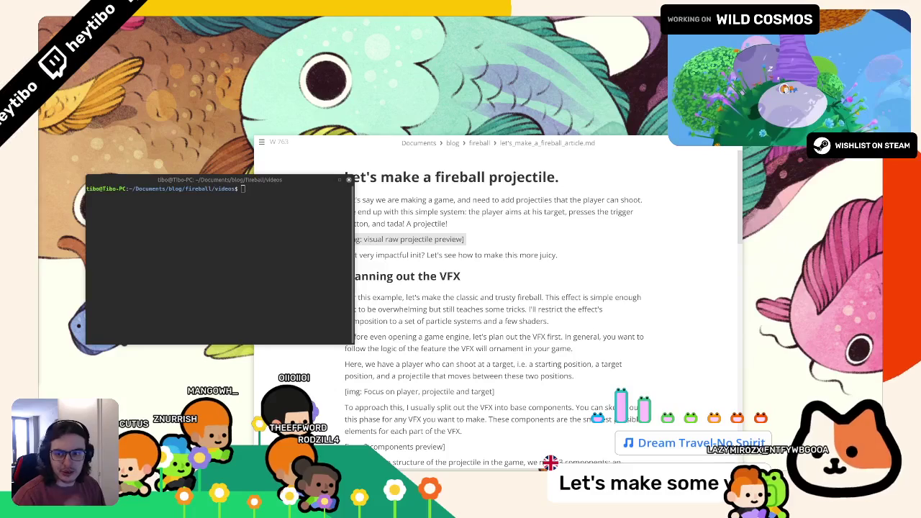
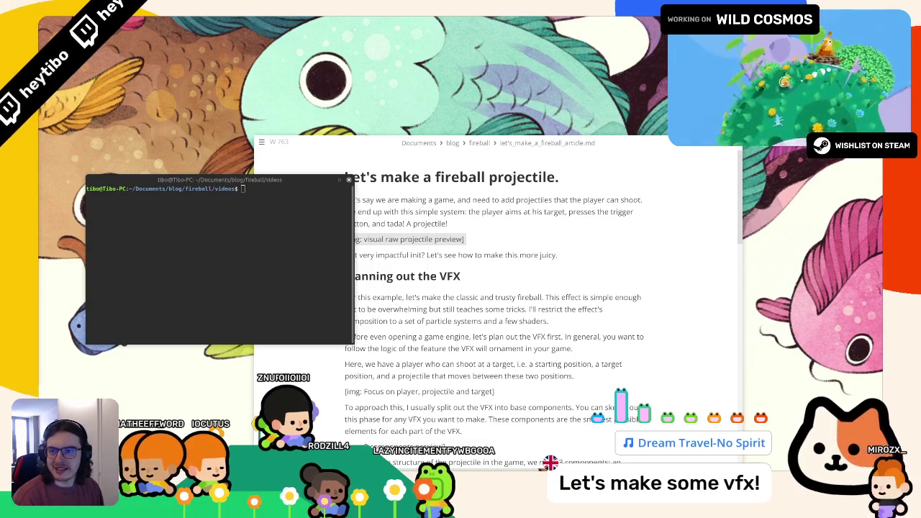
# Step: Convert final_preview.avi to final_preview.mp4 with ffmpeg using -vcodec copy
pyautogui.hotkey('alt', 'Tab')
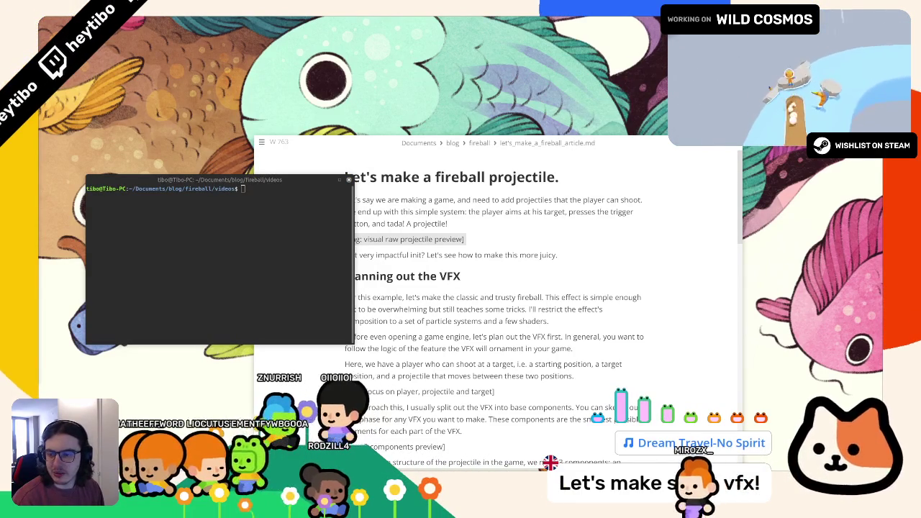
pyautogui.hotkey('alt', 'Tab')
pyautogui.hotkey('alt', 'Tab')
pyautogui.write('ff')
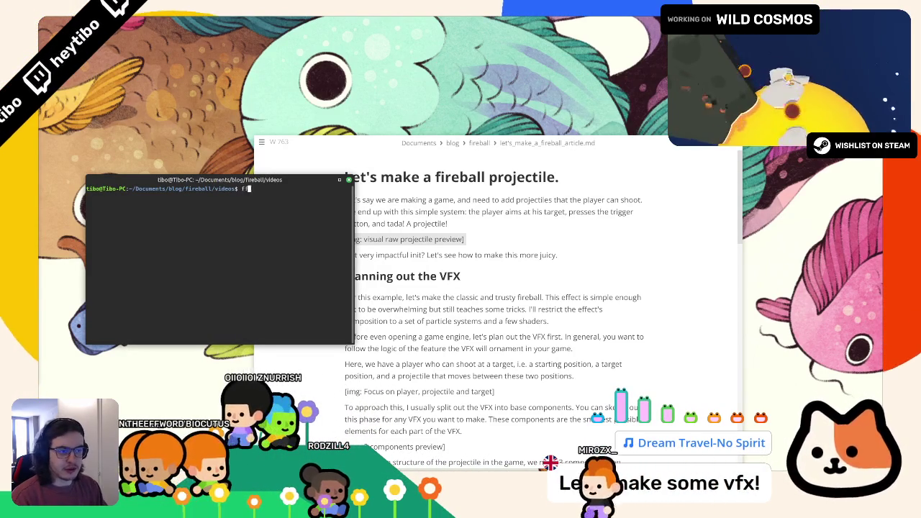
pyautogui.write('mpeg -i final_preview.avi p')
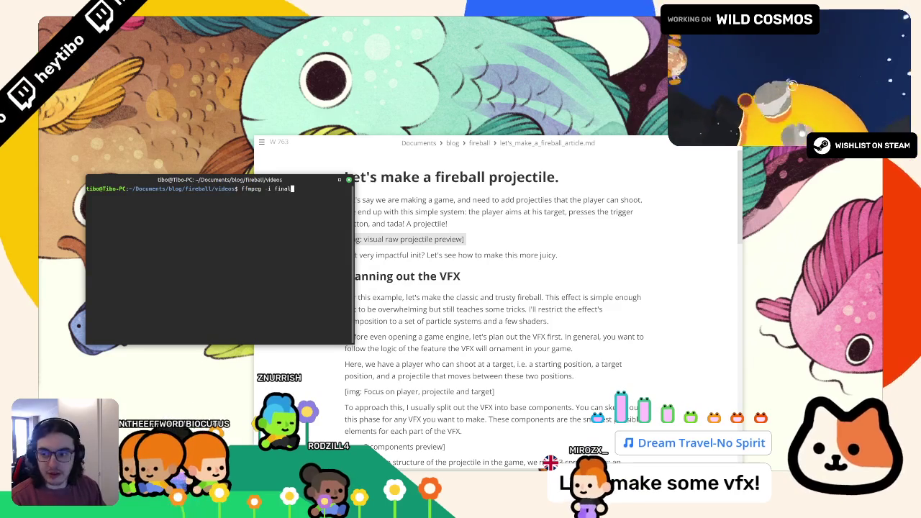
pyautogui.press('BackSpace')
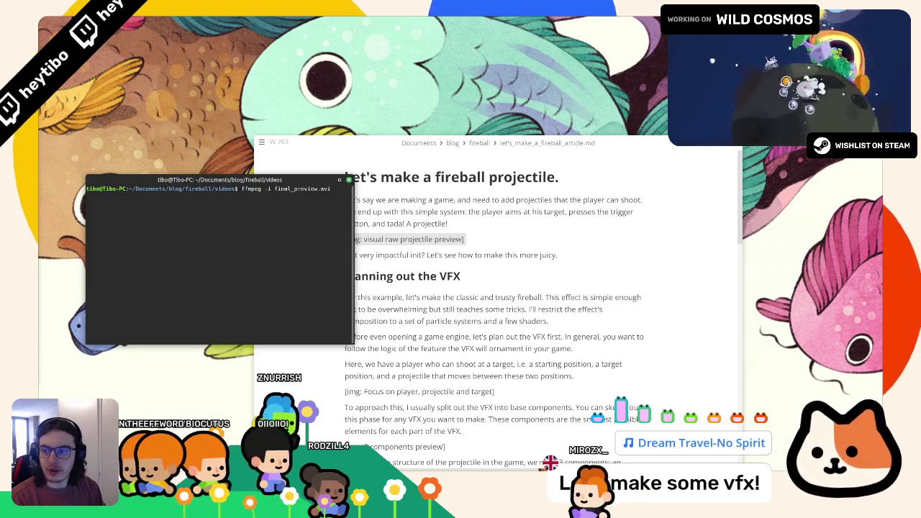
pyautogui.write('final_preview.avi')
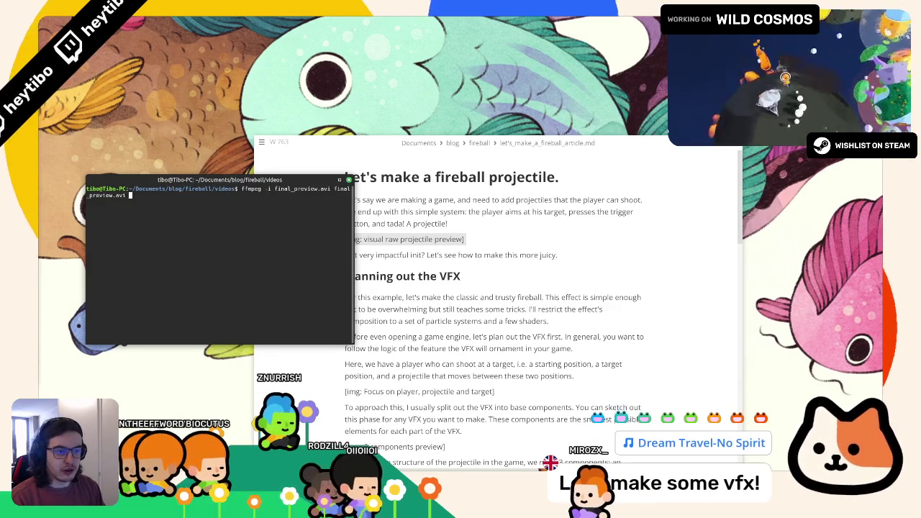
pyautogui.press('BackSpace')
pyautogui.press('BackSpace')
pyautogui.press('BackSpace')
pyautogui.write('mp4')
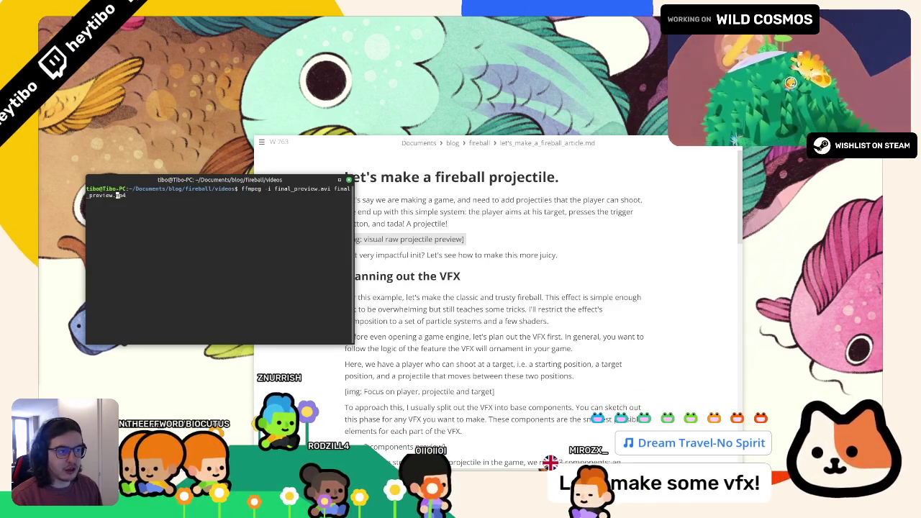
pyautogui.press('Return')
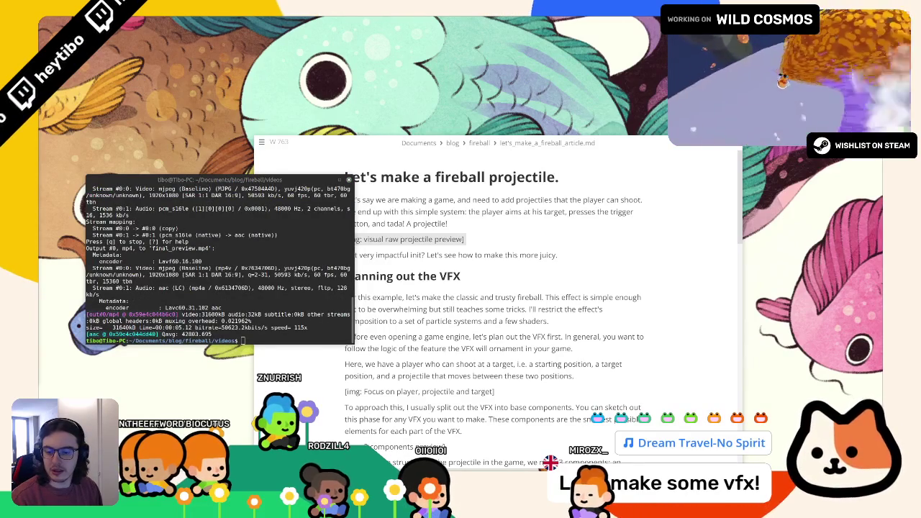
# Step: Rerun the conversion without -vcodec copy so ffmpeg fully re-encodes to x264
pyautogui.press('Up')
pyautogui.press('Left')
pyautogui.press('Left')
pyautogui.press('Left')
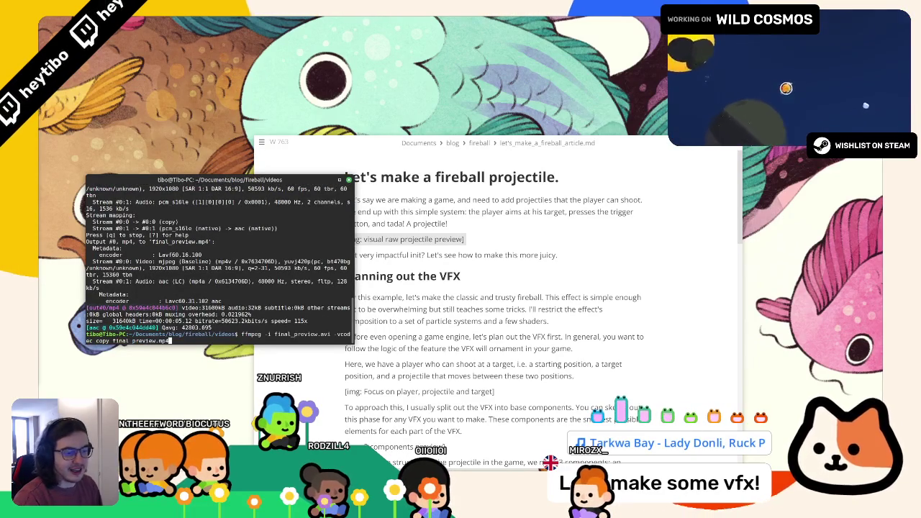
pyautogui.hotkey('ctrl', 'Right')
pyautogui.hotkey('ctrl', 'Right')
pyautogui.hotkey('ctrl', 'Right')
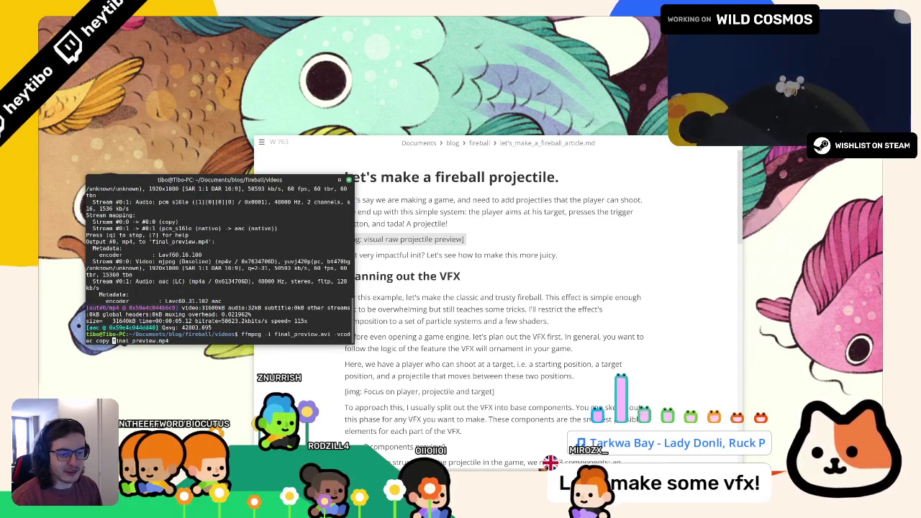
pyautogui.press('BackSpace')
pyautogui.press('BackSpace')
pyautogui.press('BackSpace')
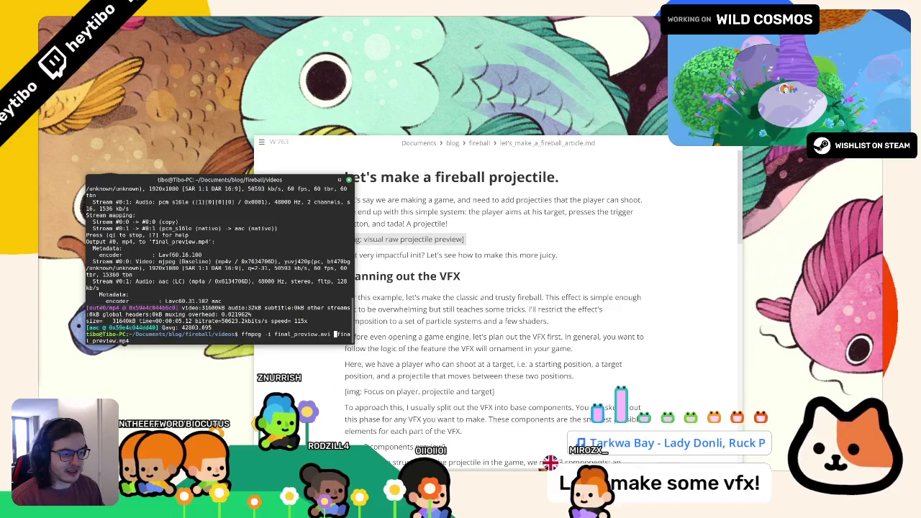
pyautogui.press('Return')
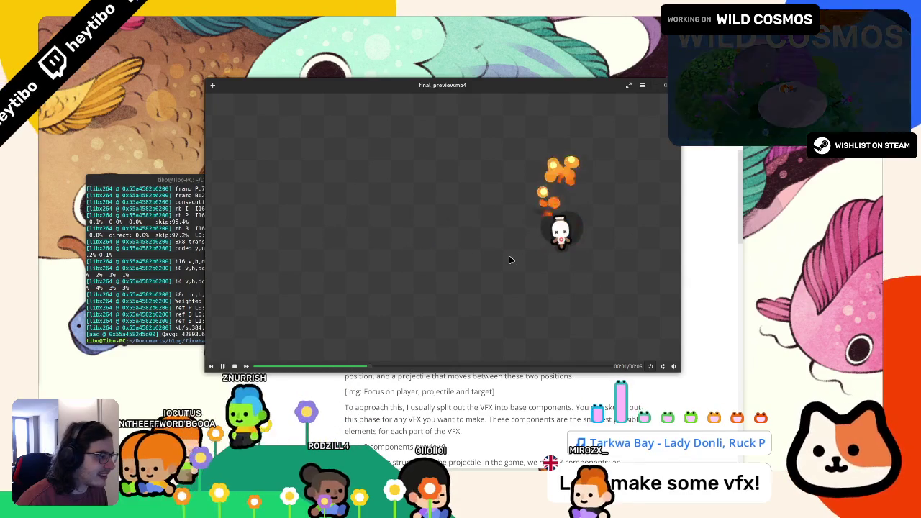
# Step: Close the final_preview.mp4 preview and recall the ffmpeg conversion command
pyautogui.press('q')
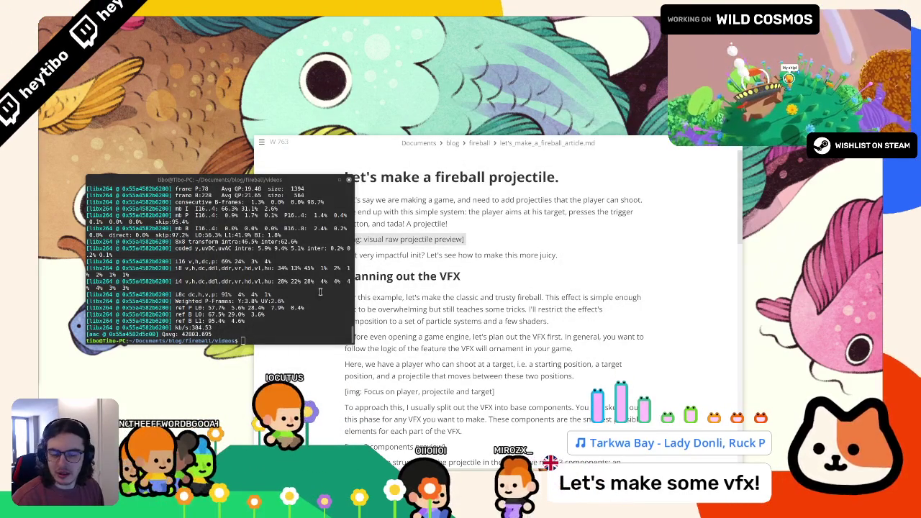
pyautogui.press('Up')
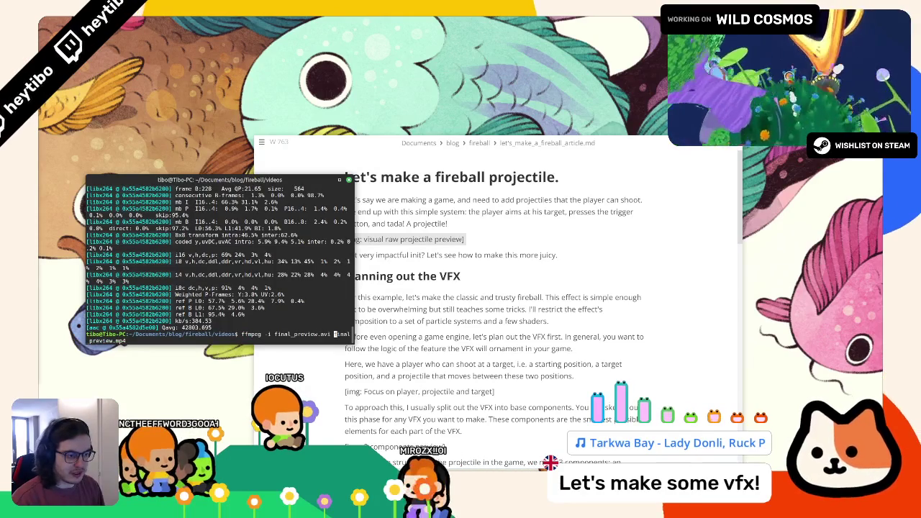
# Step: Re-encode final_preview.mp4 with an added -crf setting, confirming the overwrite
pyautogui.write('-crf 2')
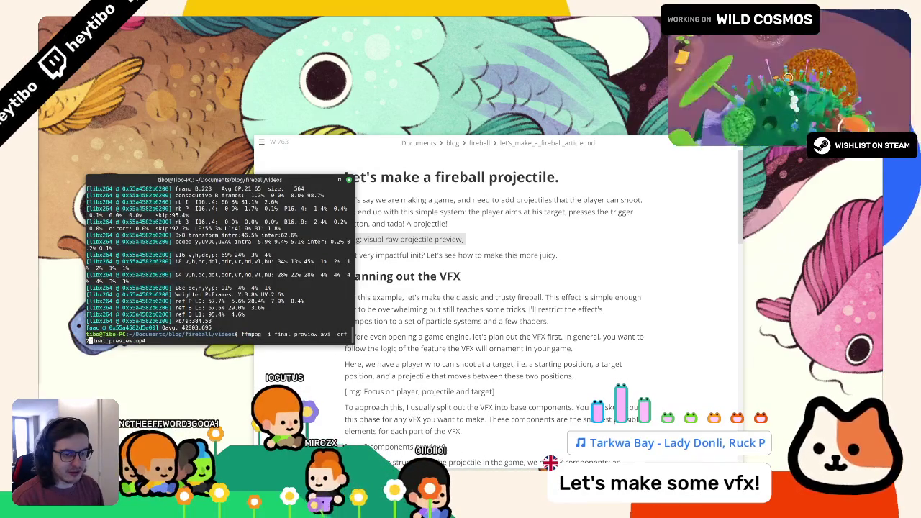
pyautogui.press('Return')
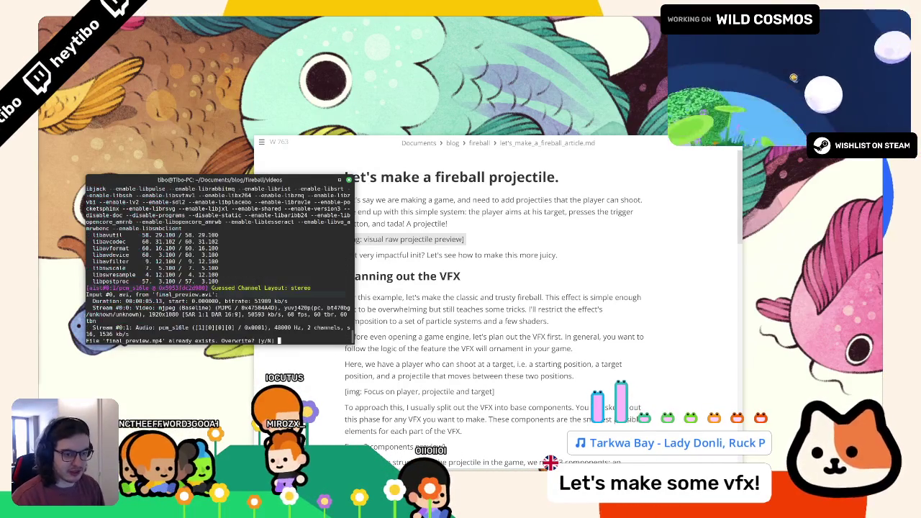
pyautogui.write('y')
pyautogui.press('Return')
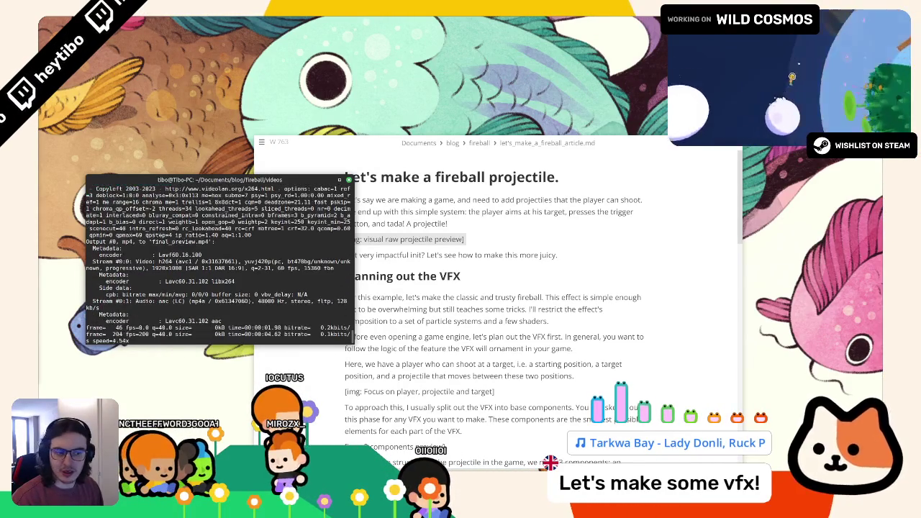
pyautogui.hotkey('alt', 'Tab')
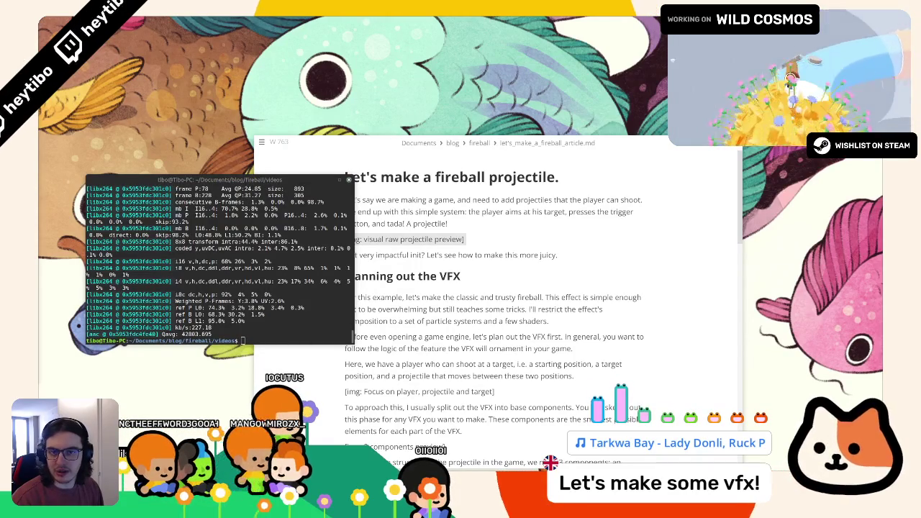
# Step: Re-encode twice more with adjusted CRF values, ending at -crf 20, overwriting each time
pyautogui.hotkey('alt', 'Tab')
pyautogui.press('Up')
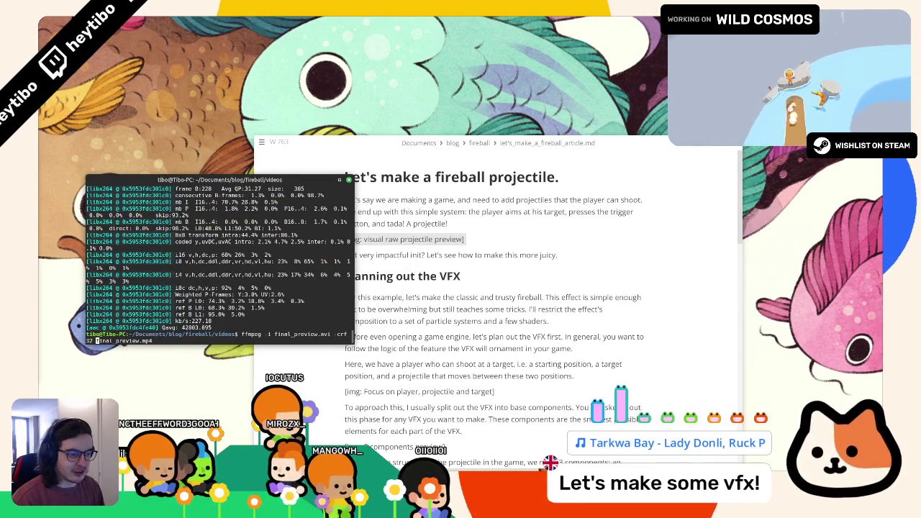
pyautogui.hotkey('ctrl', 'Left')
pyautogui.hotkey('ctrl', 'Left')
pyautogui.hotkey('ctrl', 'Left')
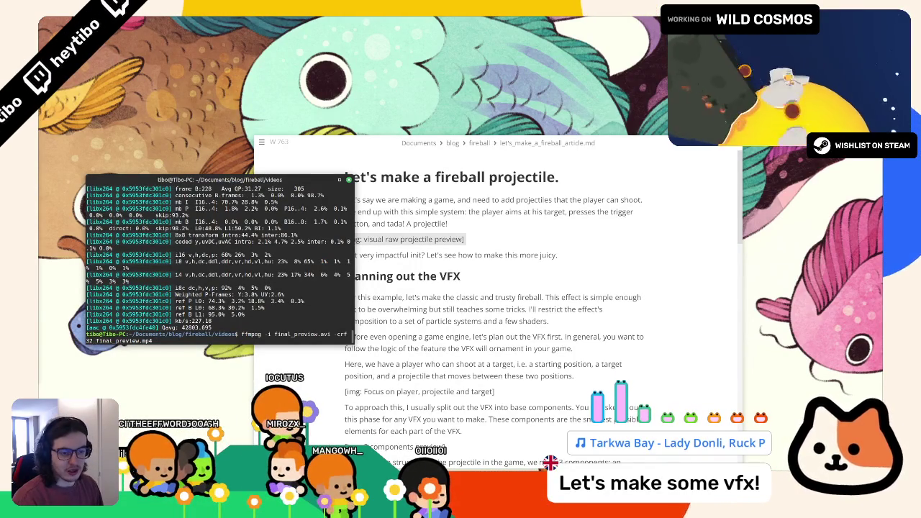
pyautogui.press('Return')
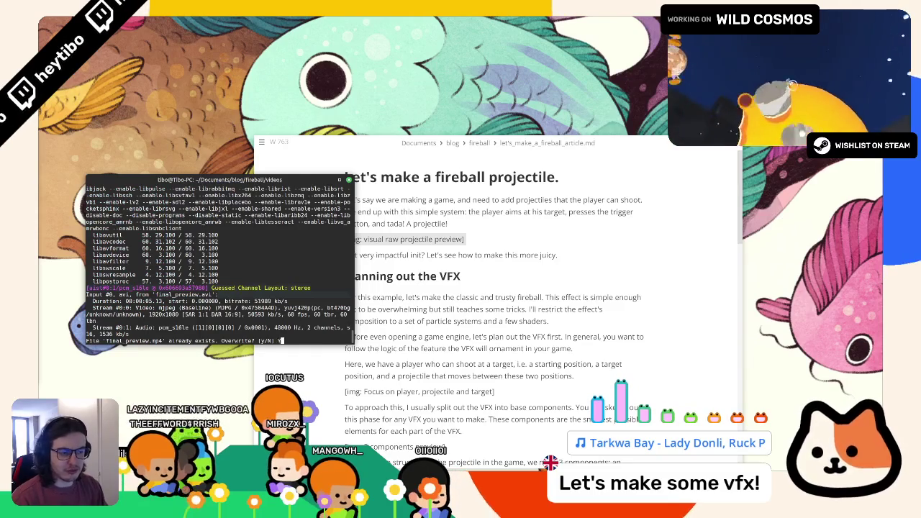
pyautogui.press('Return')
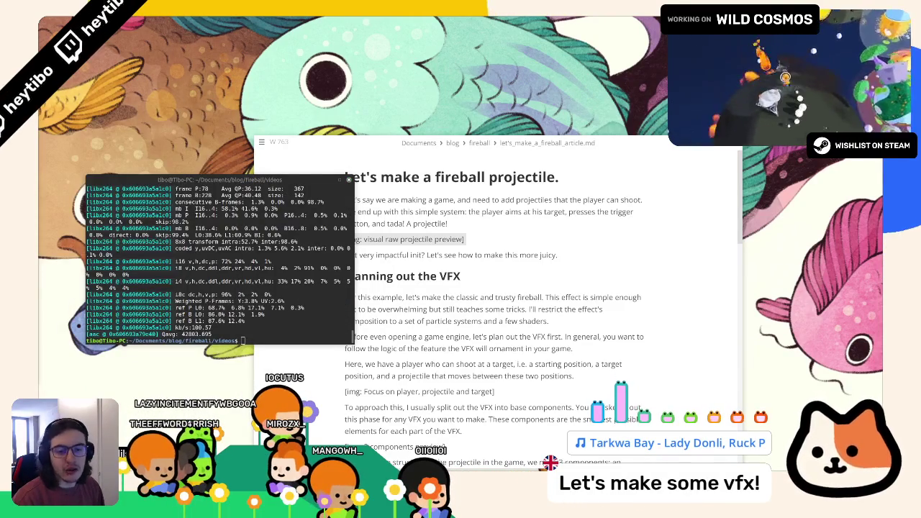
pyautogui.press('Up')
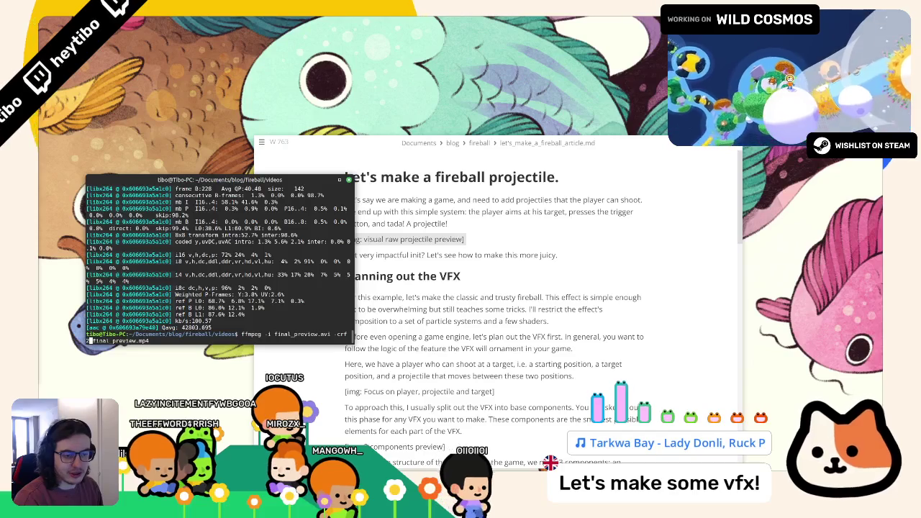
pyautogui.press('Return')
pyautogui.write('y')
pyautogui.press('Return')
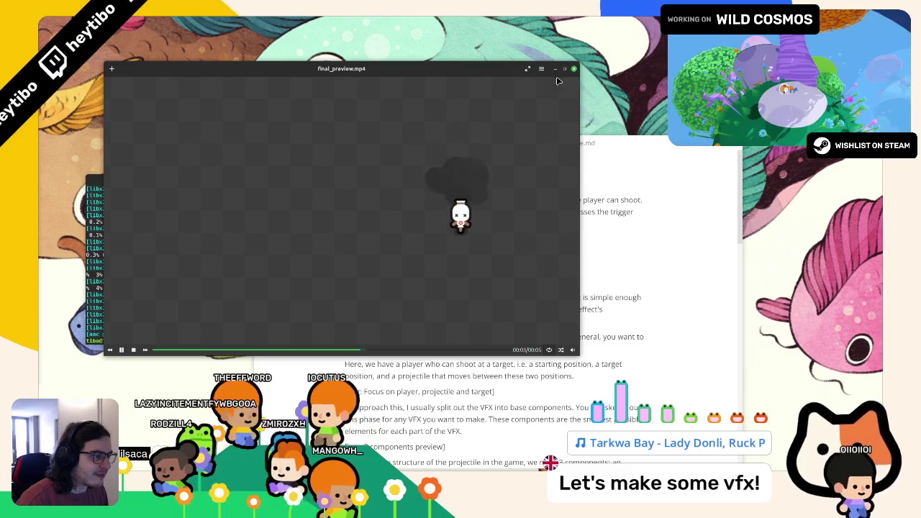
# Step: Re-encode final_preview.mp4 with a changed -crf value, overwriting it at about 304 kb/s
pyautogui.press('q')
pyautogui.press('Up')
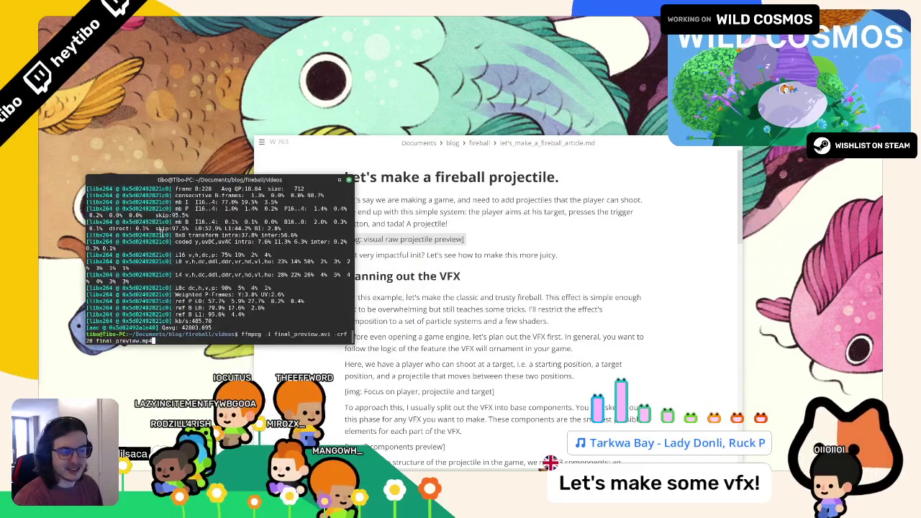
pyautogui.hotkey('ctrl', 'Left')
pyautogui.hotkey('ctrl', 'Left')
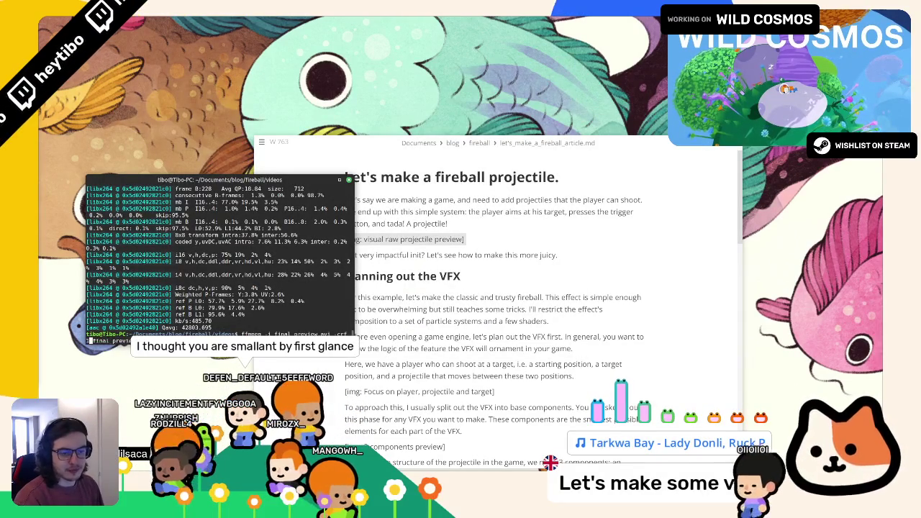
pyautogui.press('Return')
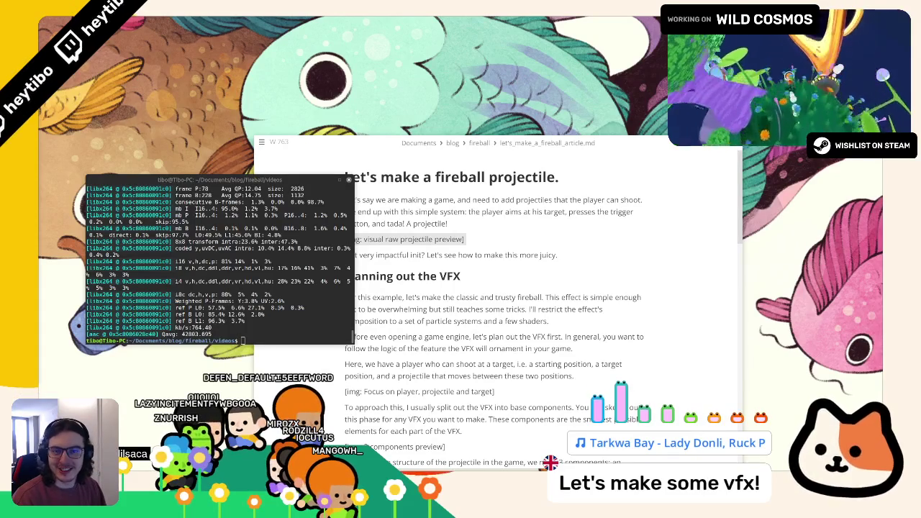
pyautogui.press('Up')
pyautogui.press('Up')
pyautogui.press('Up')
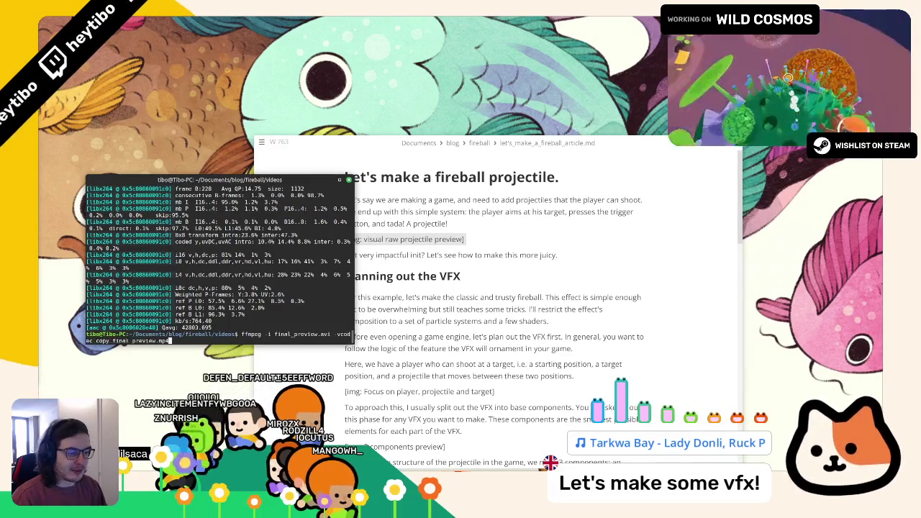
pyautogui.press('Return')
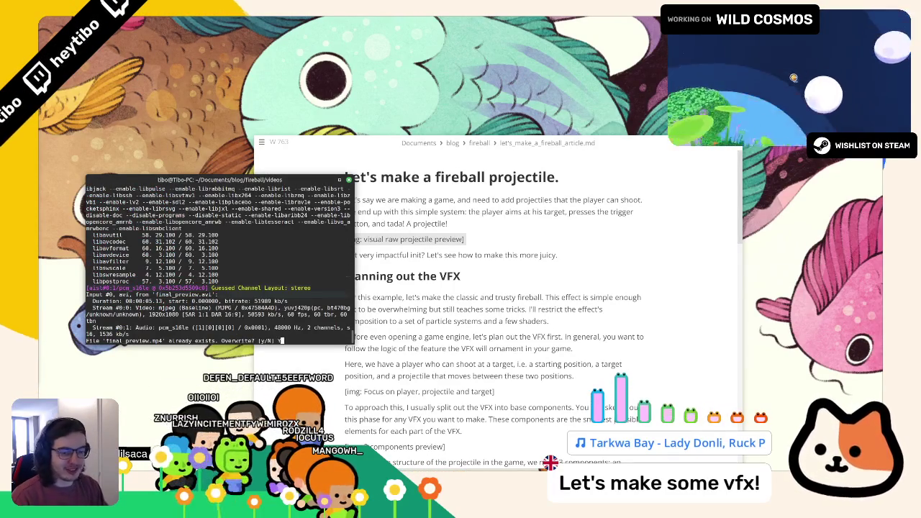
pyautogui.press('Return')
pyautogui.click(357, 253)
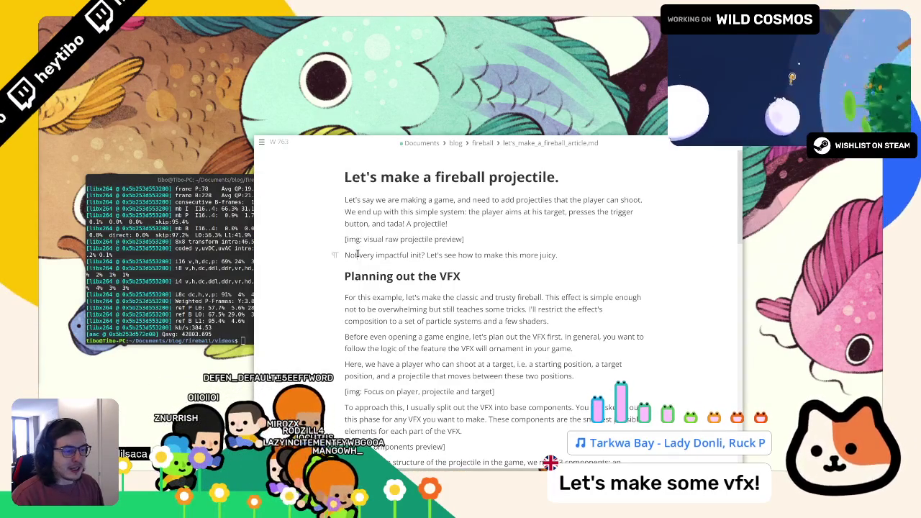
# Step: Run 'ffmpeg -i simple_projectile.avi simple_projectile.mp4', then close the terminal
pyautogui.hotkey('alt', 'Tab')
pyautogui.write('ffm')
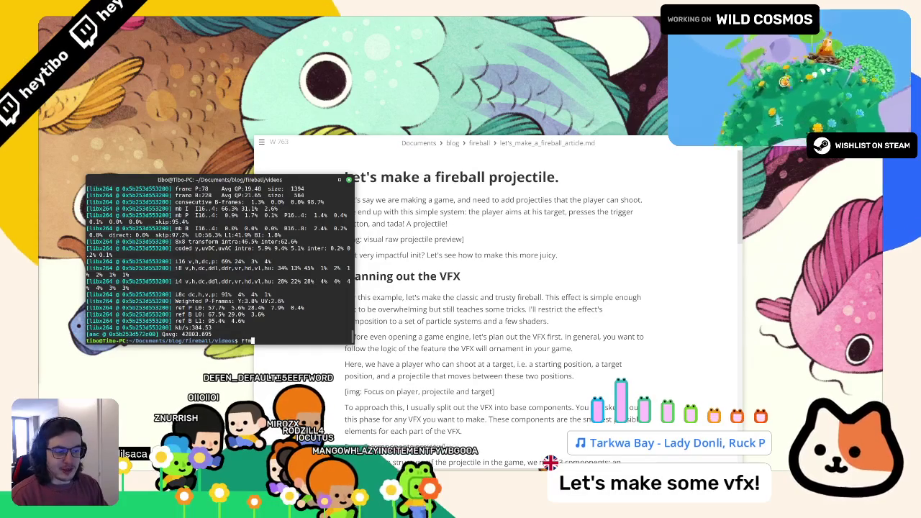
pyautogui.write('peg s')
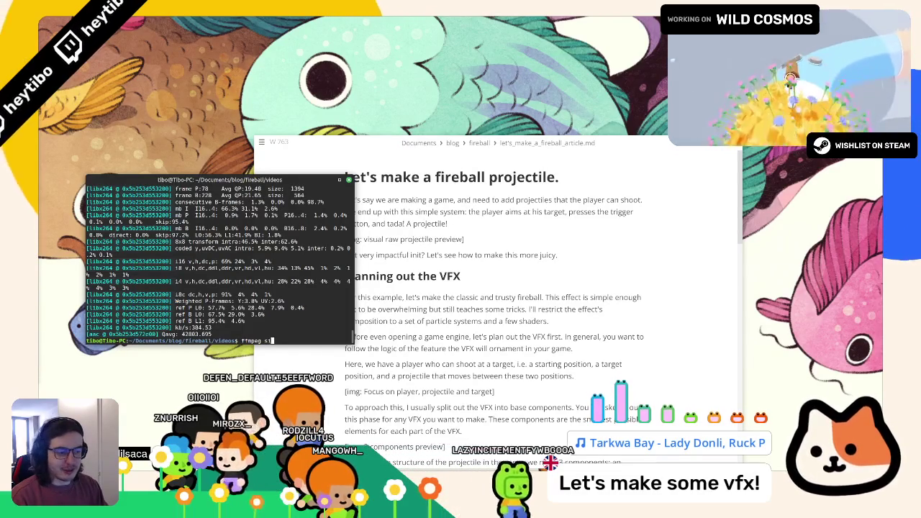
pyautogui.write('imple_projectile.avi simple_projectile.avi')
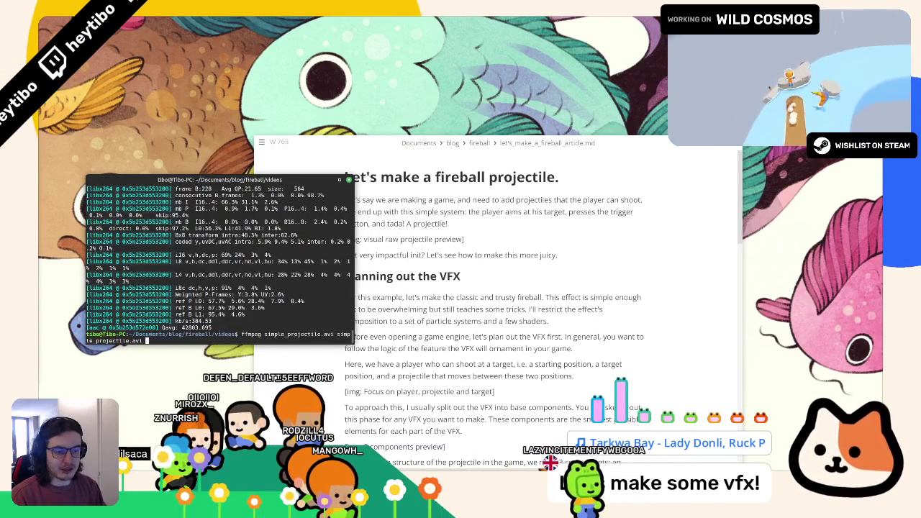
pyautogui.press('Return')
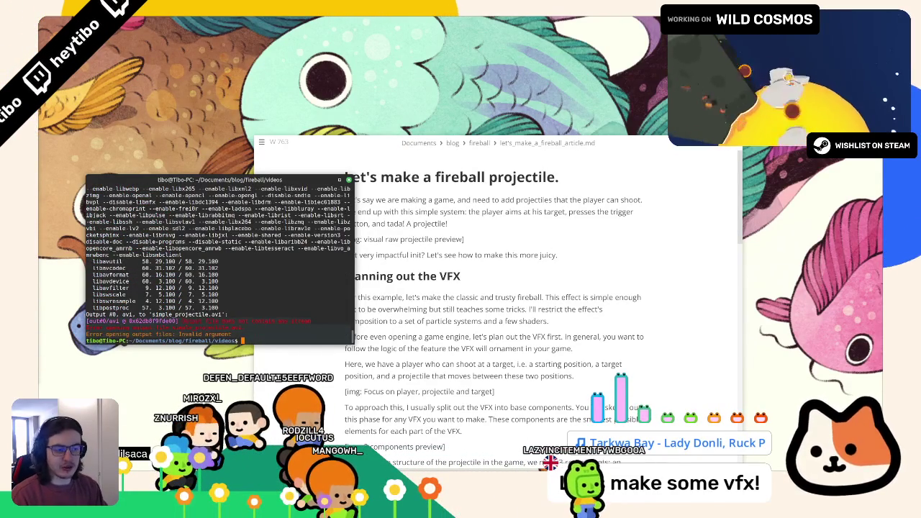
pyautogui.press('Up')
pyautogui.press('BackSpace')
pyautogui.press('BackSpace')
pyautogui.press('BackSpace')
pyautogui.write('mp4')
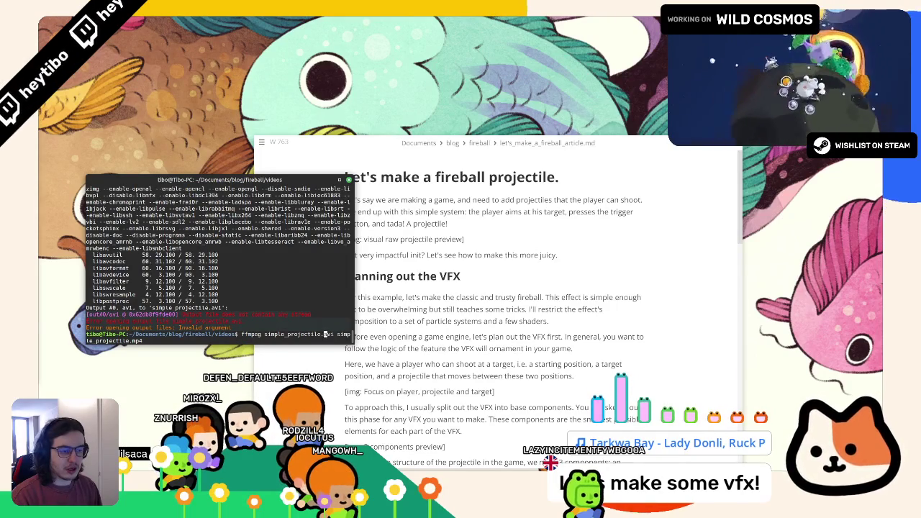
pyautogui.write('-i')
pyautogui.press('Return')
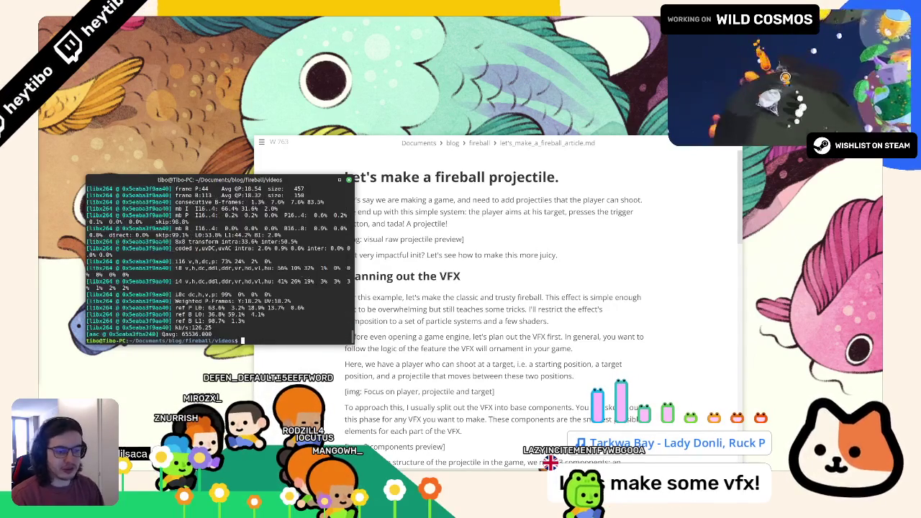
pyautogui.click(348, 181)
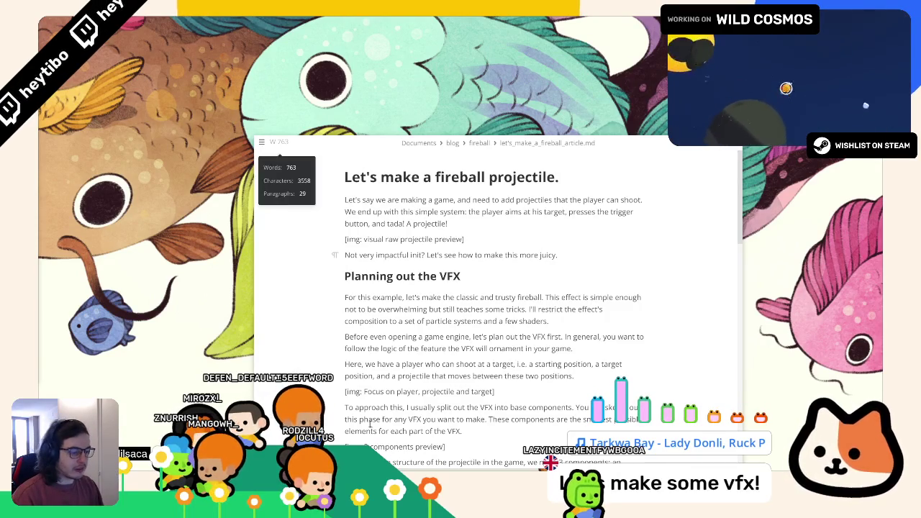
# Step: Launch Visual Studio Code by searching 'vs' in the application launcher
pyautogui.press('super')
pyautogui.write('vs')
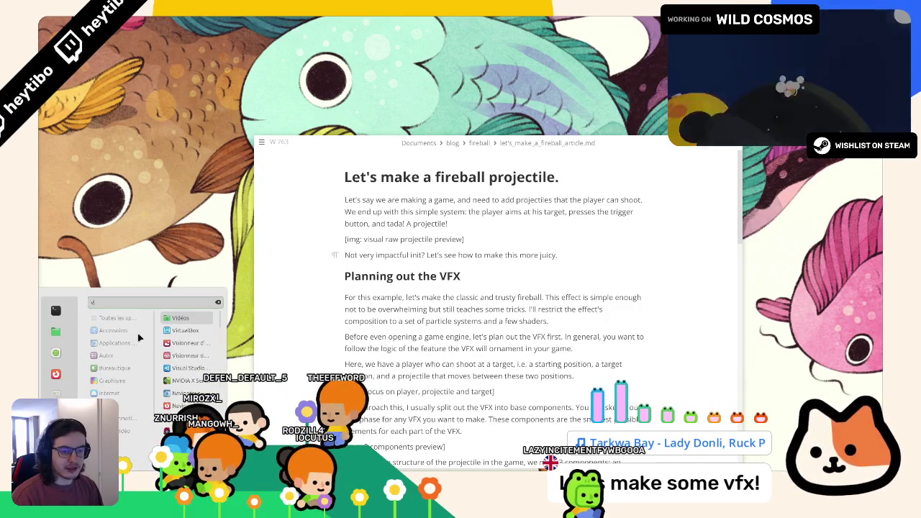
pyautogui.click(186, 318)
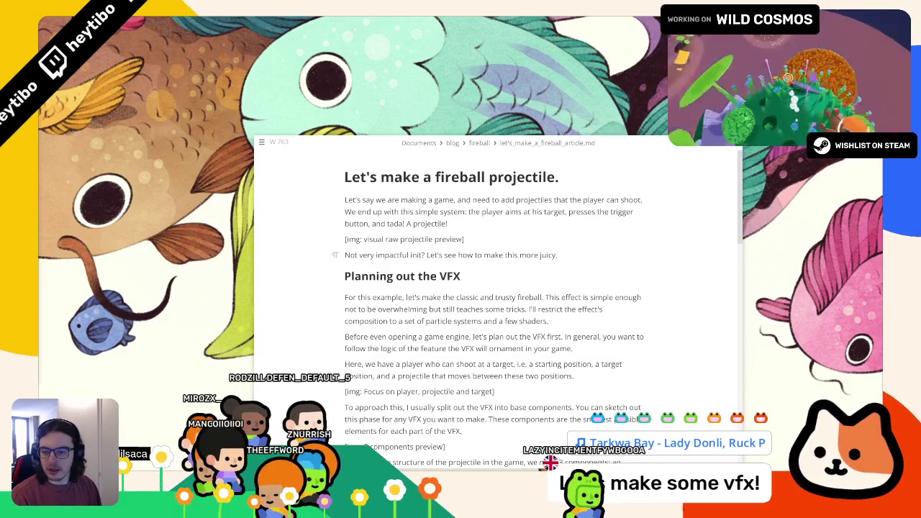
pyautogui.hotkey('alt', 'Tab')
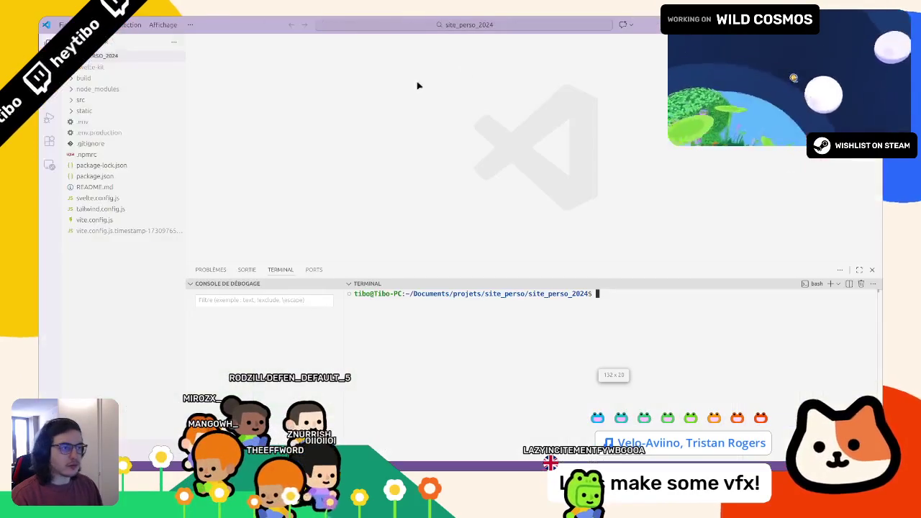
# Step: Expand static > content > blog_posts in the Explorer
pyautogui.click(93, 122)
pyautogui.click(86, 111)
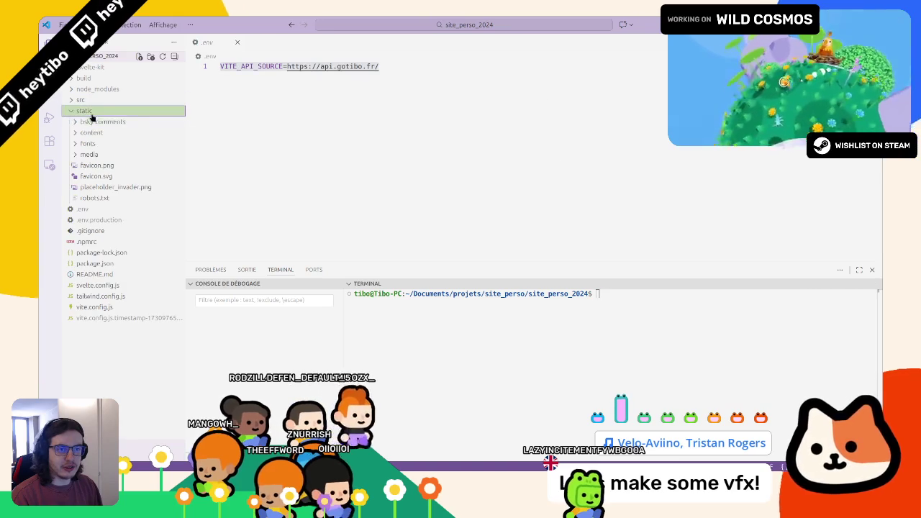
pyautogui.click(227, 45)
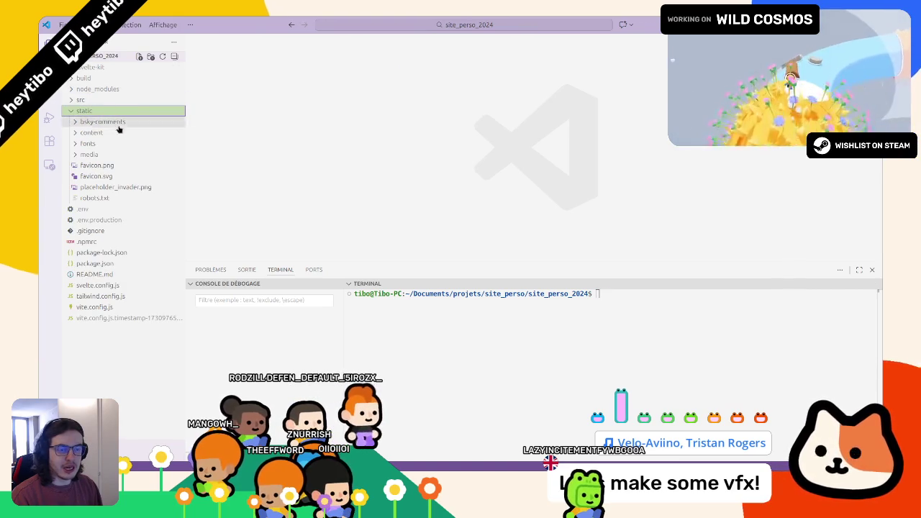
pyautogui.click(88, 154)
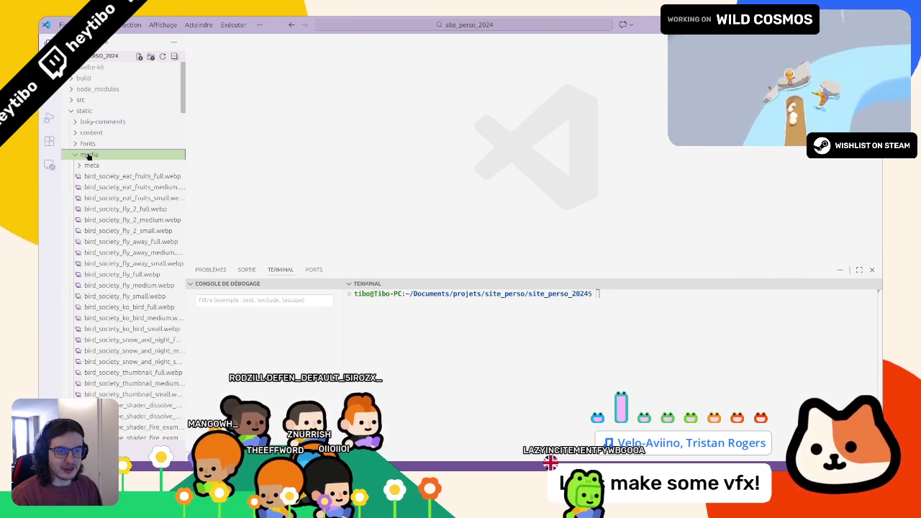
pyautogui.click(88, 156)
pyautogui.click(82, 110)
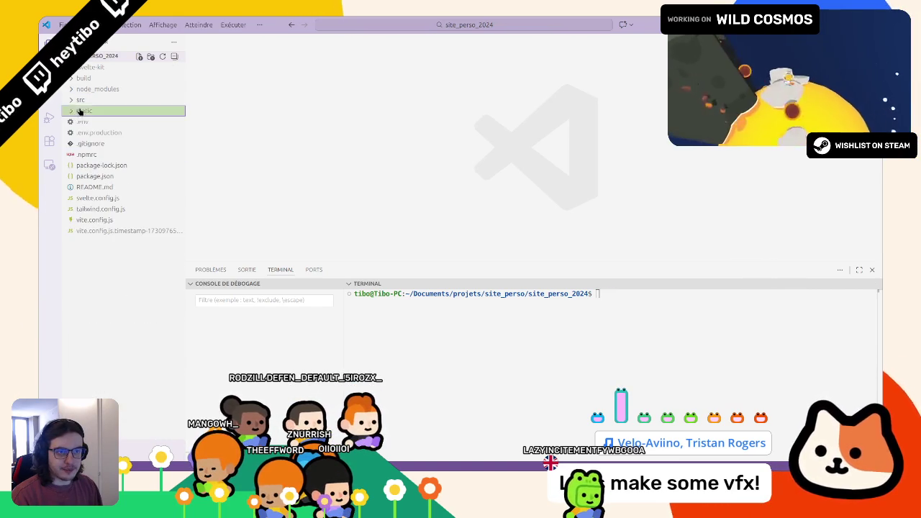
pyautogui.click(82, 111)
pyautogui.click(89, 132)
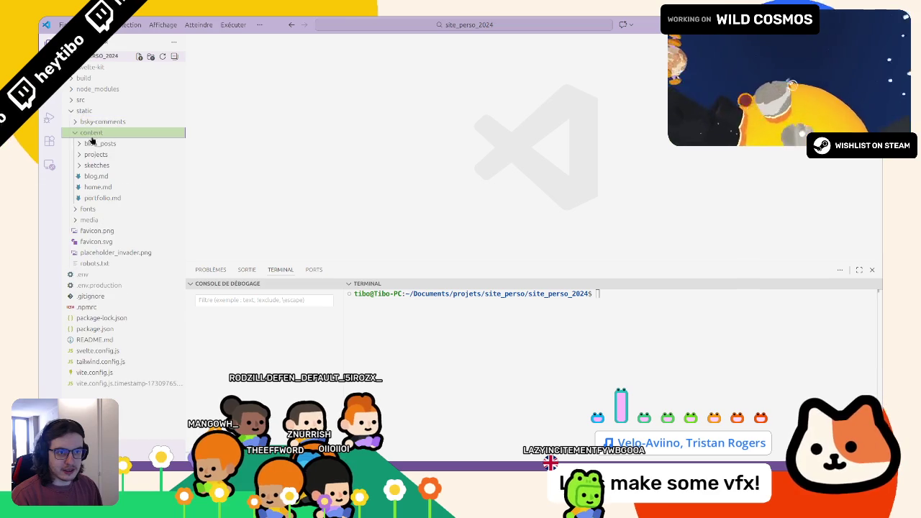
pyautogui.click(90, 143)
# Step: Create a new file named vfx-can-be-easy.md in blog_posts
pyautogui.rightClick(110, 177)
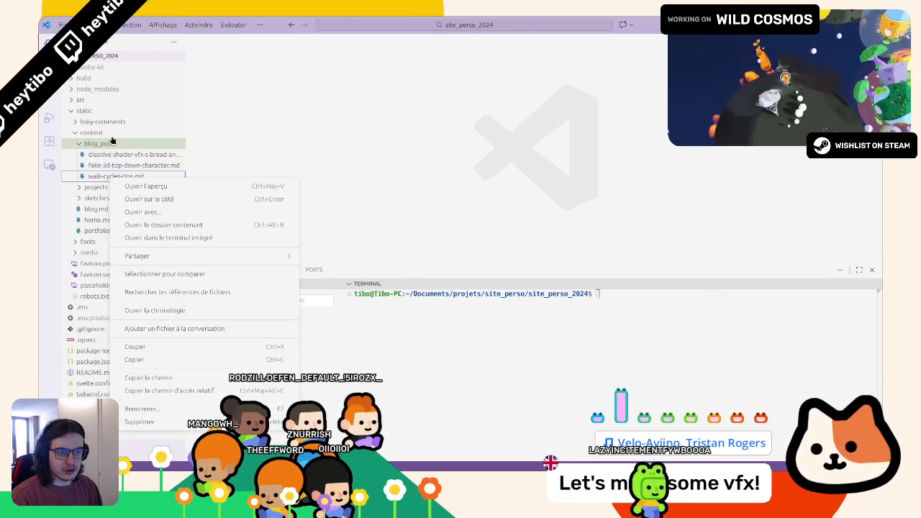
pyautogui.rightClick(113, 143)
pyautogui.write('fire')
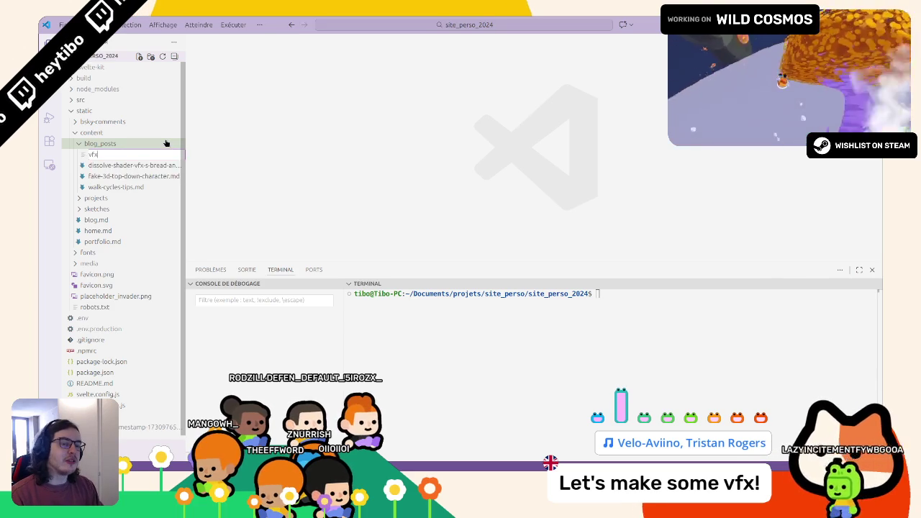
pyautogui.write('ea')
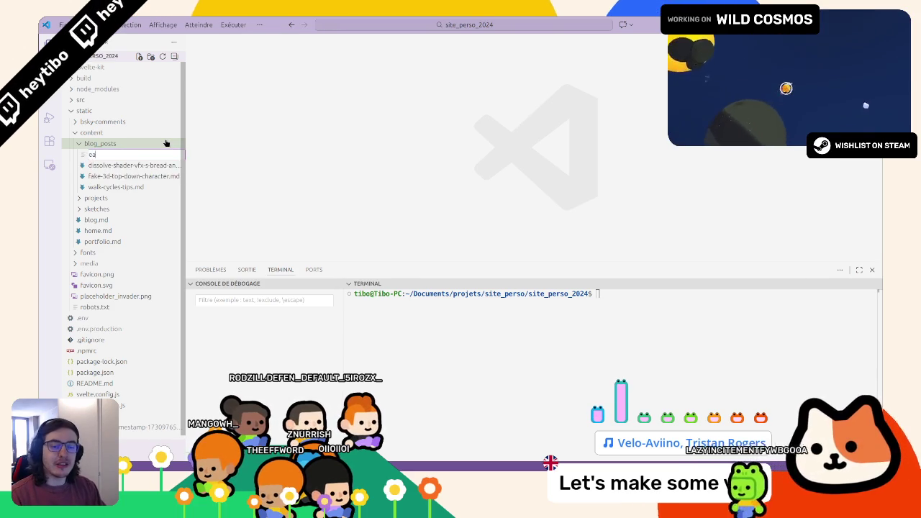
pyautogui.write('sy-vfx')
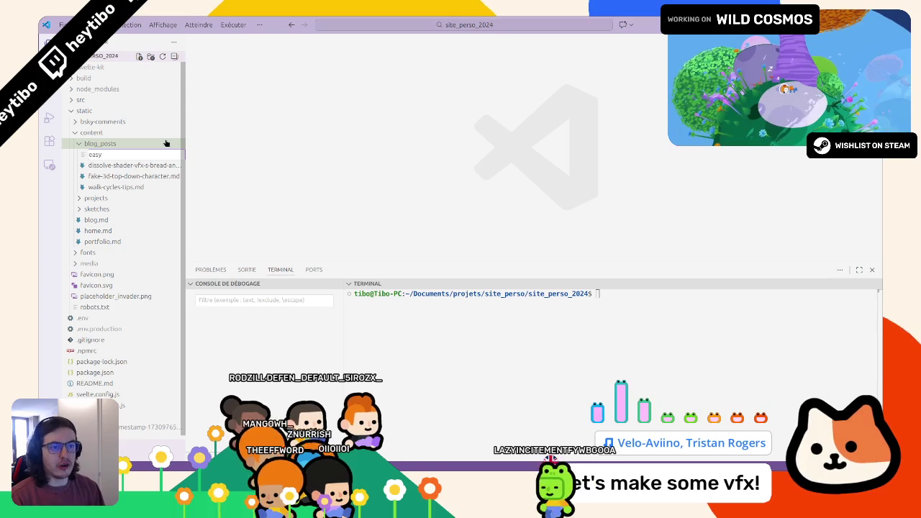
pyautogui.hotkey('ctrl', 'z')
pyautogui.hotkey('ctrl', 'z')
pyautogui.write('-can-be-')
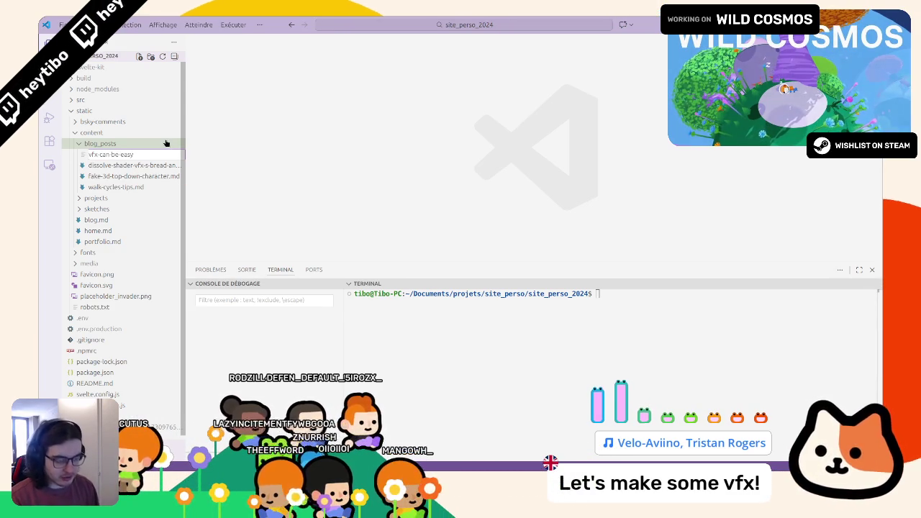
pyautogui.press('Return')
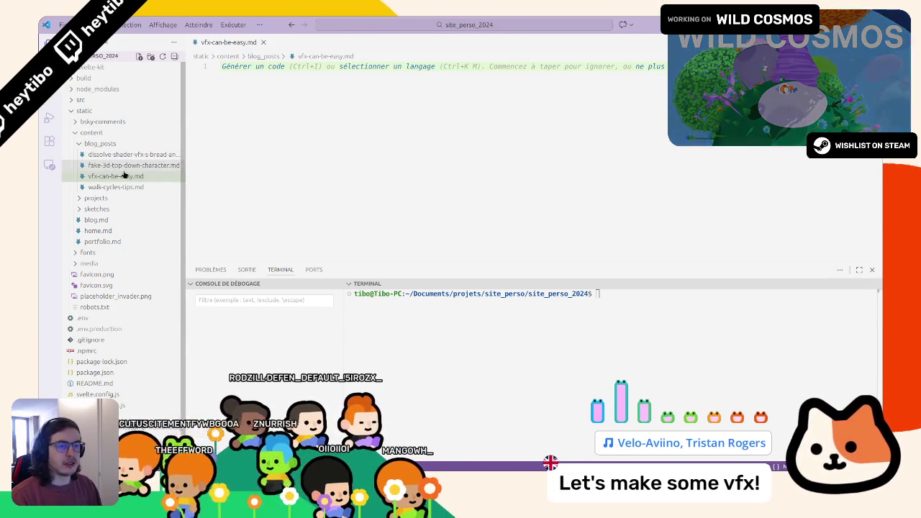
# Step: Paste walk-cycles-tips.md's front matter into vfx-can-be-easy.md and remove the commentsURL line
pyautogui.click(105, 187)
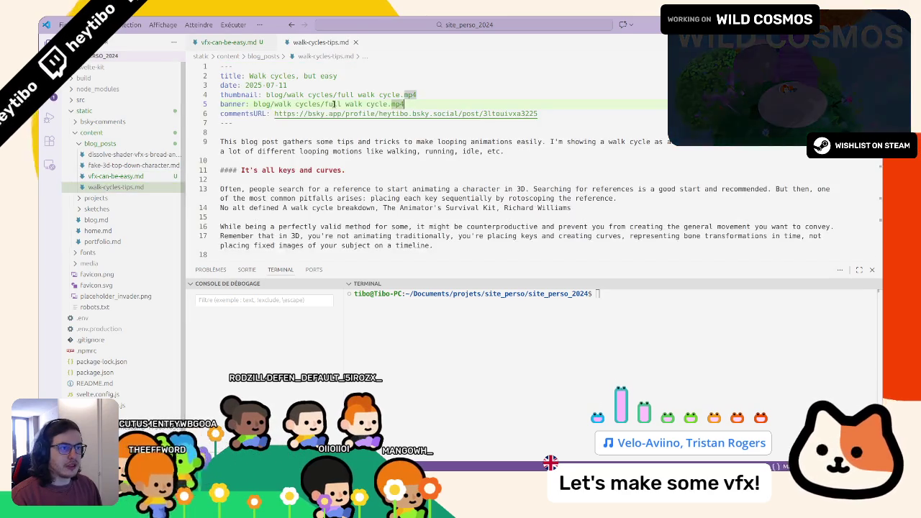
pyautogui.click(236, 46)
pyautogui.write('--- title: Walk cycles, but easy date: 2025-07-11 thumbnail: blog/walk cycles/full walk cycle.mp4 banner: blog/walk cycles/full walk cycle.mp4 commentsURL: https://bsky.app/profile/heytibo.bsky.social/post/3ltouivxa3225 ---')
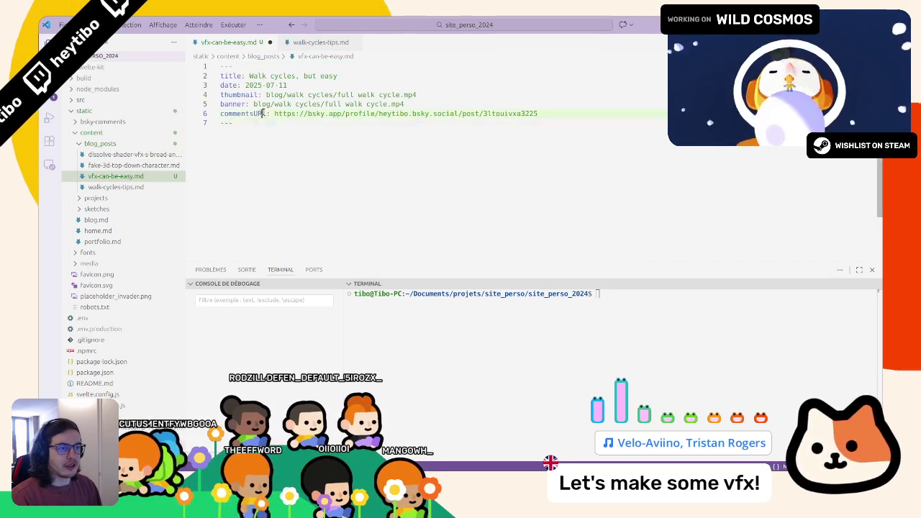
pyautogui.tripleClick(263, 113)
pyautogui.press('BackSpace')
# Step: Point the thumbnail and banner paths to the vfx folder and final preview.mp4
pyautogui.moveTo(274, 103); pyautogui.dragTo(291, 103)
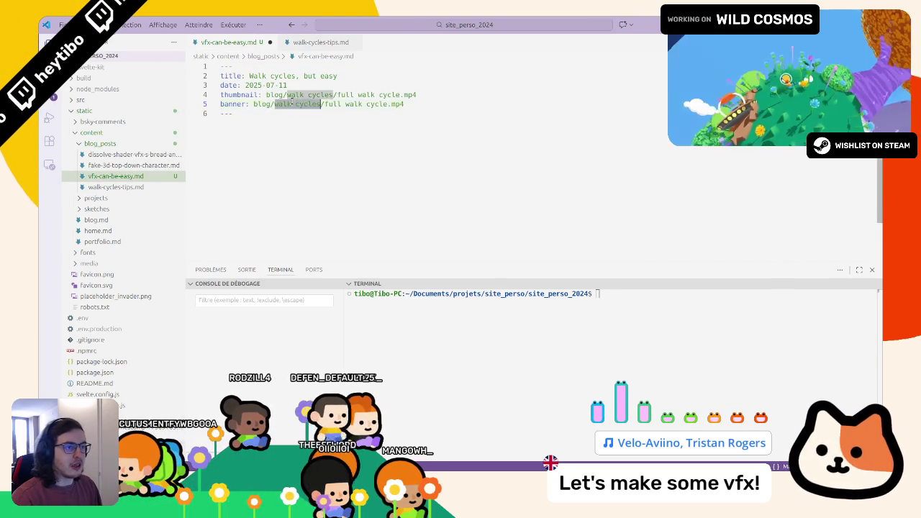
pyautogui.write('easy-')
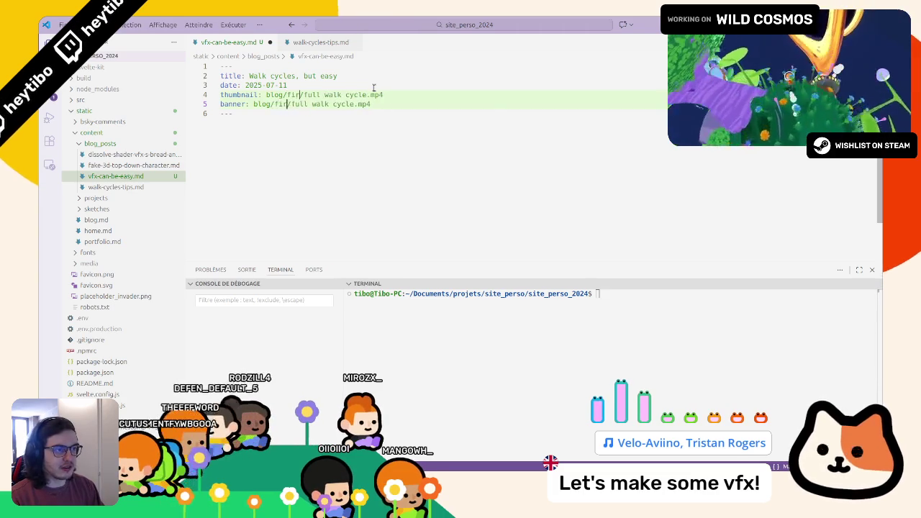
pyautogui.write('eball')
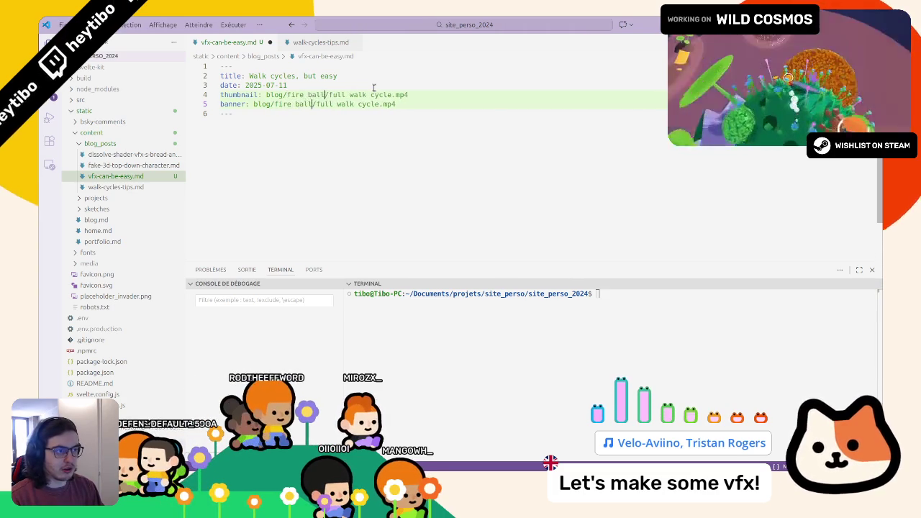
pyautogui.hotkey('ctrl', 'BackSpace')
pyautogui.hotkey('ctrl', 'BackSpace')
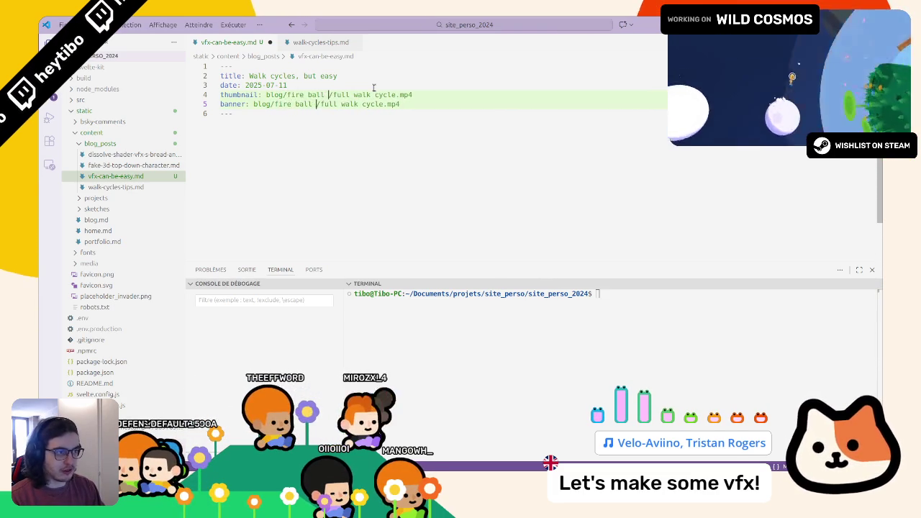
pyautogui.write('vfx')
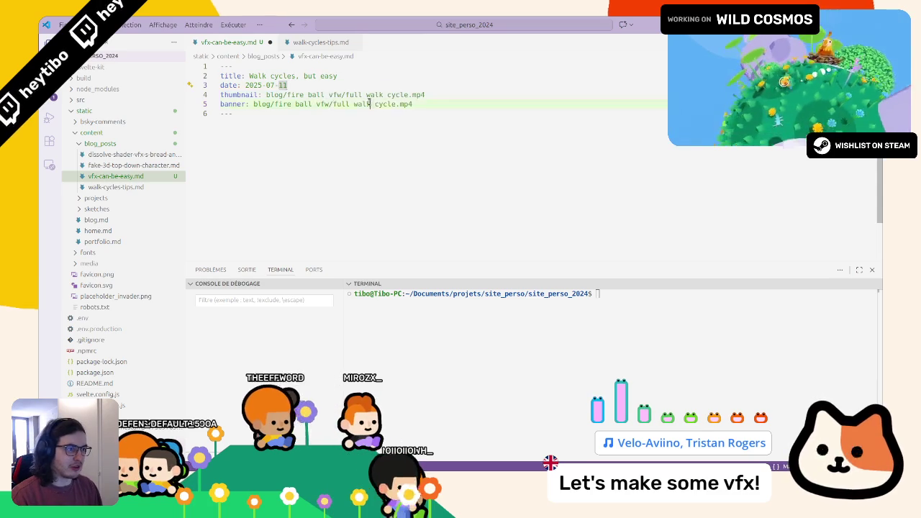
pyautogui.hotkey('ctrl', 'shift', 'Right')
pyautogui.hotkey('ctrl', 'shift', 'Right')
pyautogui.hotkey('ctrl', 'shift', 'Right')
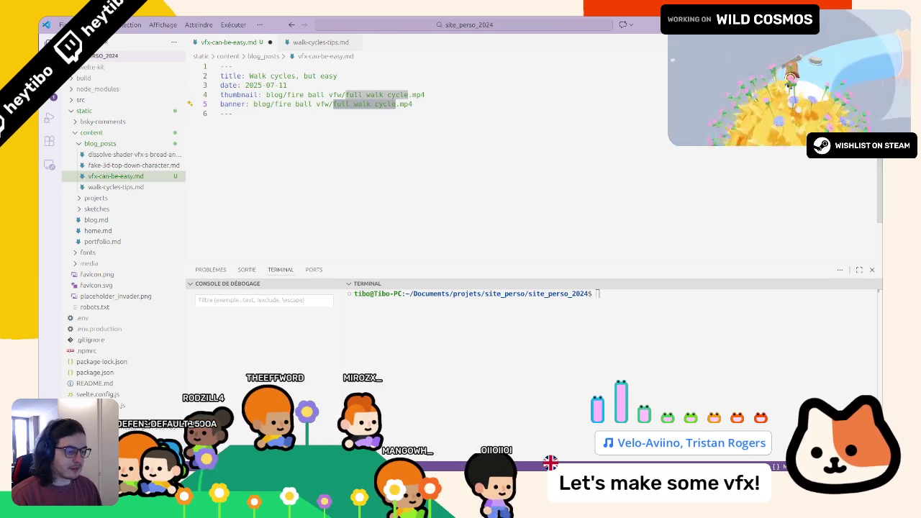
pyautogui.hotkey('alt', 'Tab')
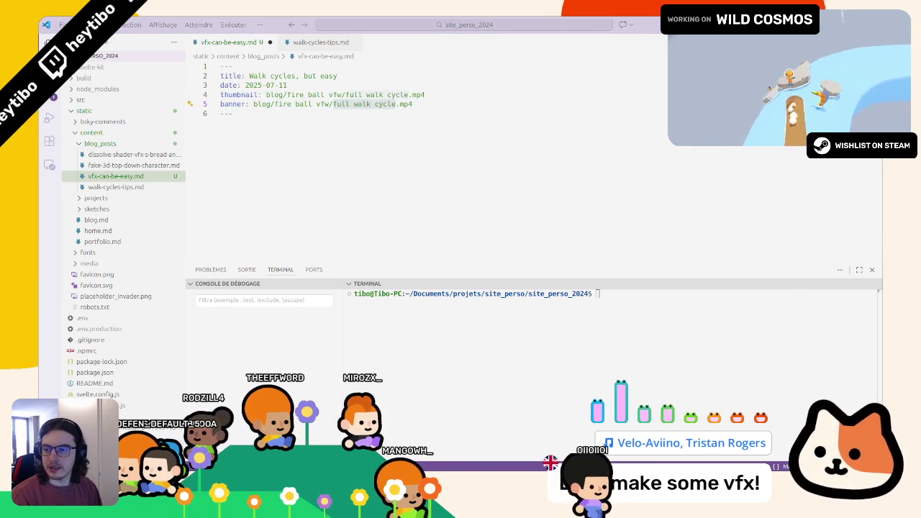
pyautogui.moveTo(333, 104); pyautogui.dragTo(430, 103)
pyautogui.write('final preview.mp4')
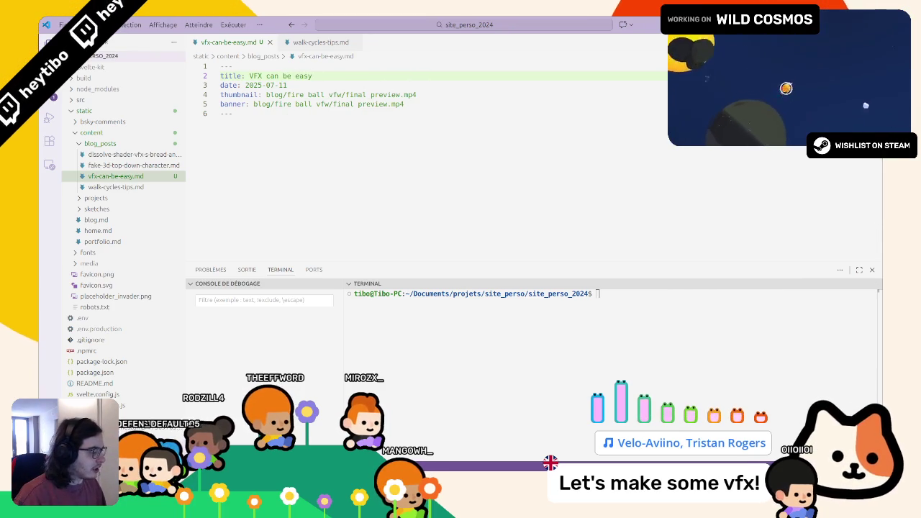
# Step: Change the date's month to 02, giving 2025-02-04
pyautogui.doubleClick(273, 85)
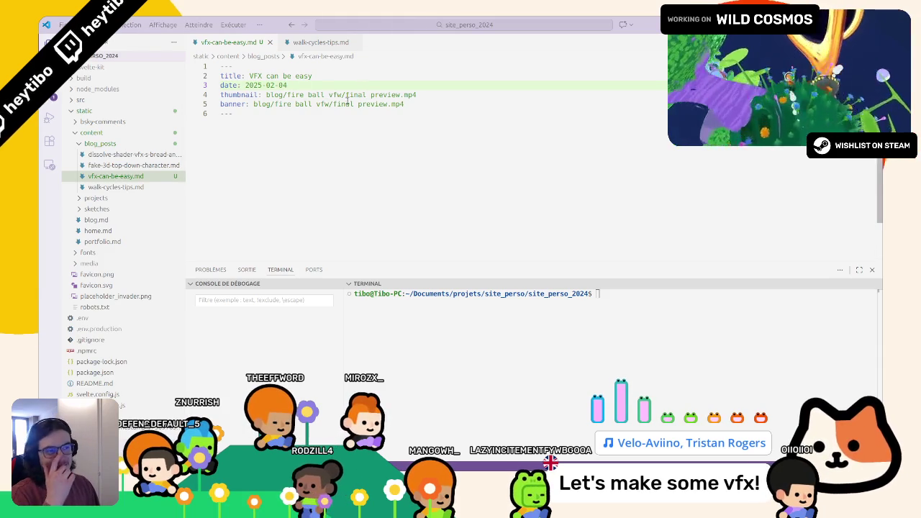
pyautogui.doubleClick(270, 85)
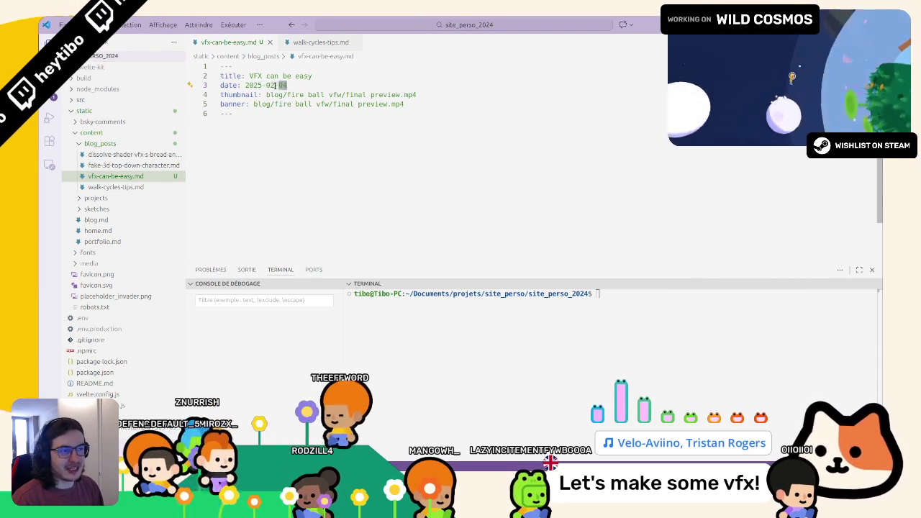
pyautogui.click(269, 85)
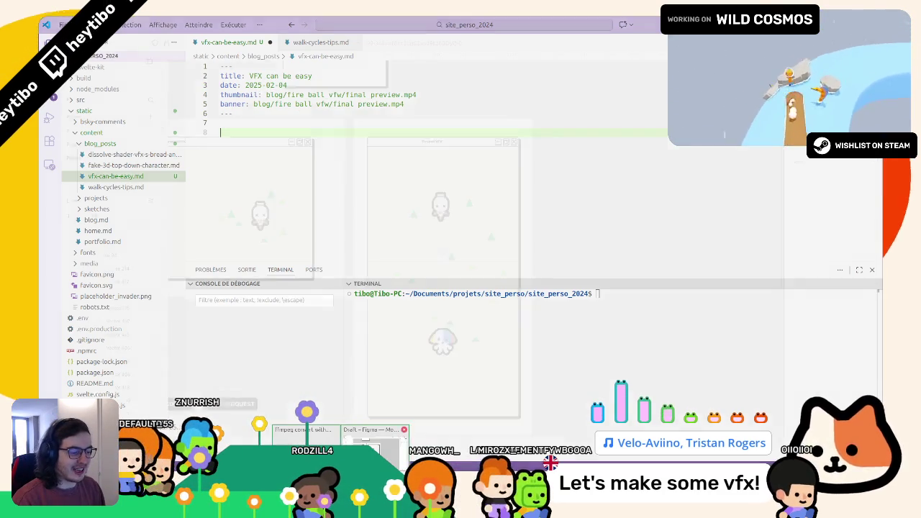
# Step: Paste the article's first paragraph into vfx-can-be-easy.md, followed by two blank lines
pyautogui.hotkey('alt', 'Tab')
pyautogui.press('super+Down')
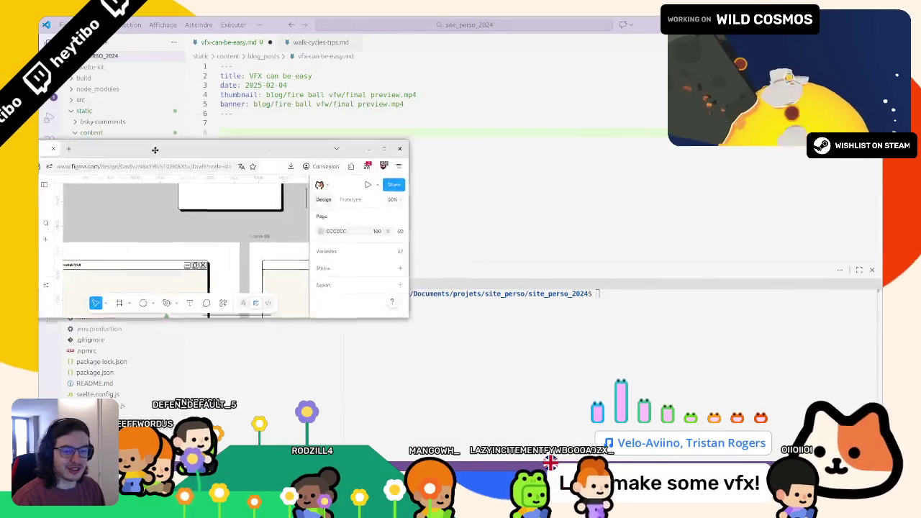
pyautogui.click(345, 173)
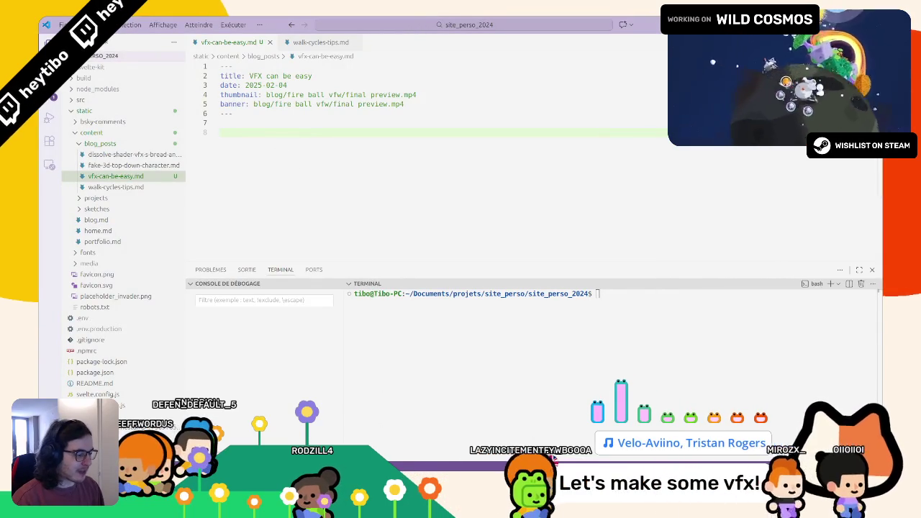
pyautogui.hotkey('alt', 'Tab')
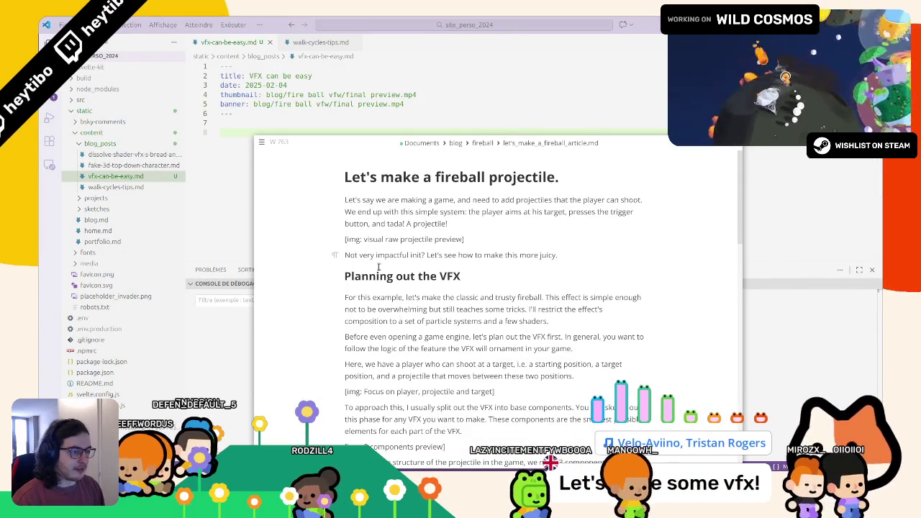
pyautogui.moveTo(377, 209)
pyautogui.mouseDown()
pyautogui.moveTo(460, 225)
pyautogui.moveTo(467, 242)
pyautogui.moveTo(446, 180)
pyautogui.moveTo(514, 228)
pyautogui.mouseUp()
pyautogui.hotkey('ctrl', 'c')
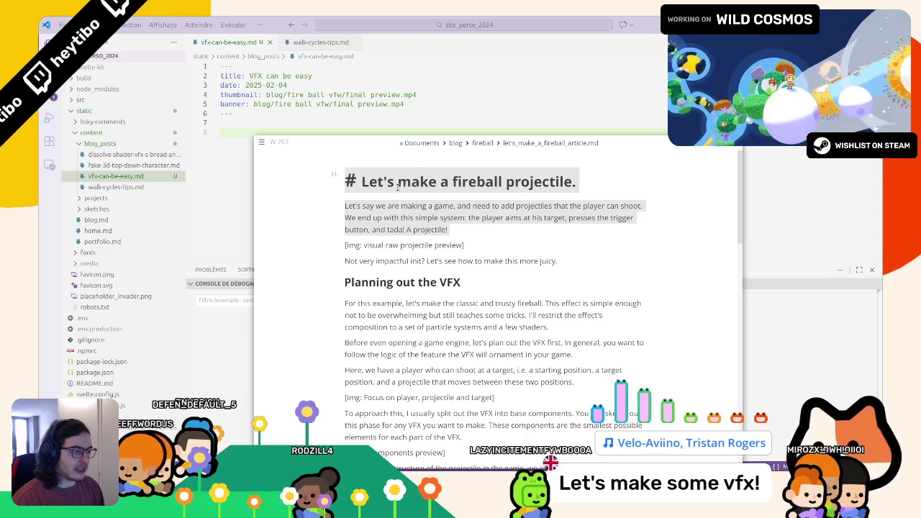
pyautogui.click(397, 189)
pyautogui.click(458, 180)
pyautogui.moveTo(345, 201)
pyautogui.mouseDown()
pyautogui.moveTo(431, 239)
pyautogui.moveTo(408, 221)
pyautogui.mouseUp()
pyautogui.hotkey('ctrl', 'c')
pyautogui.click(240, 199)
pyautogui.hotkey('ctrl', 'v')
pyautogui.press('Return')
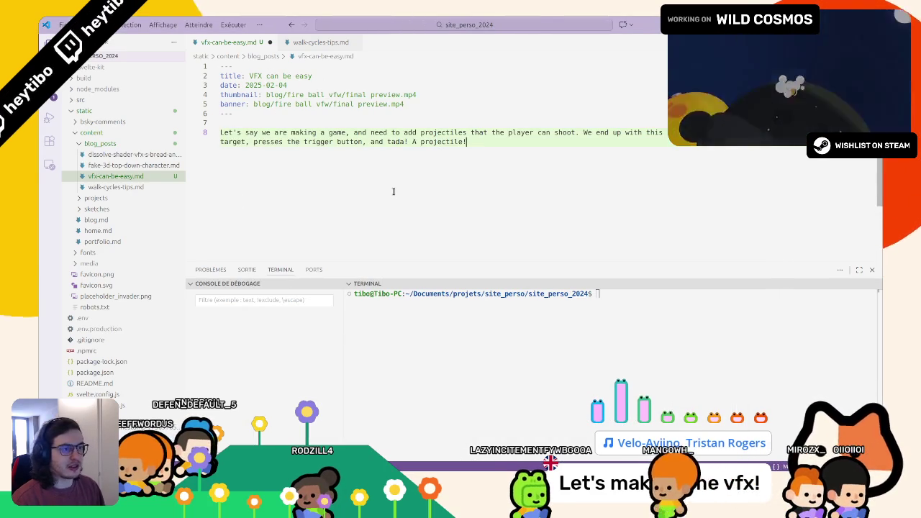
pyautogui.press('Return')
# Step: Copy the 'Planning out the VFX' heading into the file on line 10
pyautogui.hotkey('alt', 'Tab')
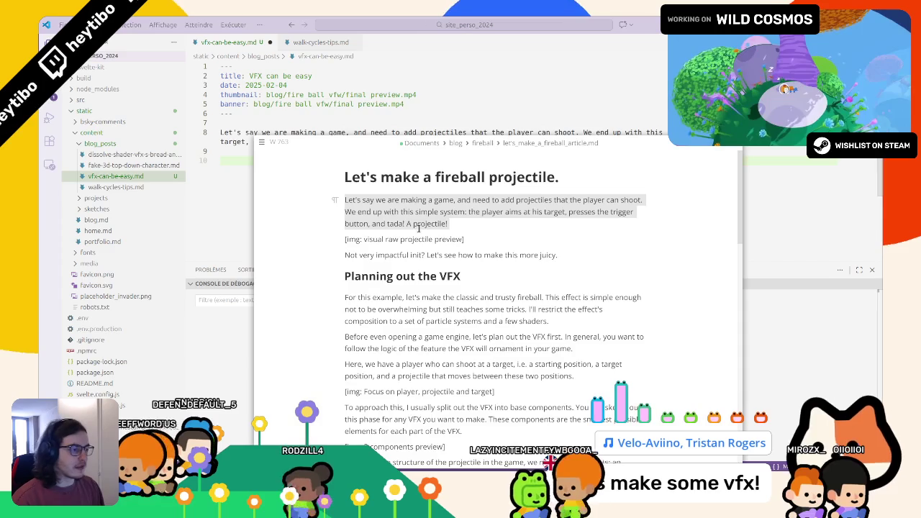
pyautogui.tripleClick(390, 253)
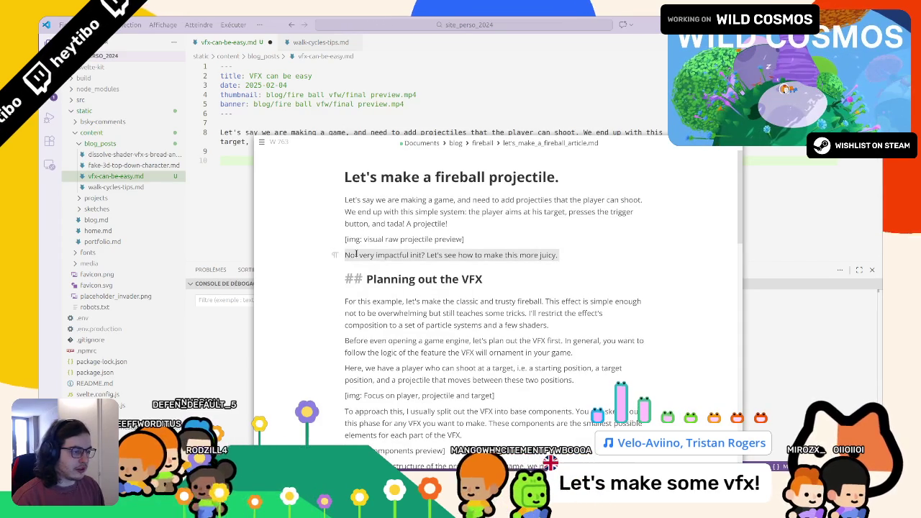
pyautogui.tripleClick(389, 277)
pyautogui.hotkey('ctrl', 'c')
pyautogui.hotkey('alt', 'Tab')
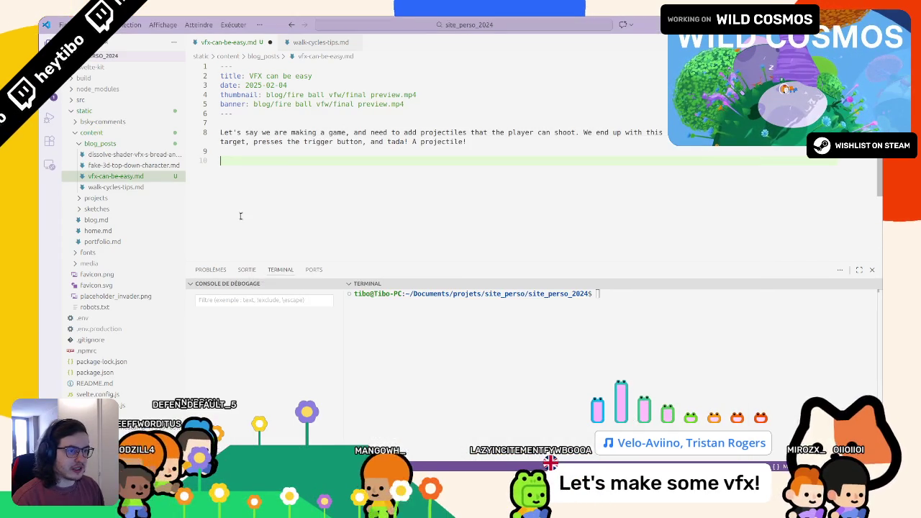
pyautogui.hotkey('ctrl', 'v')
# Step: Add the 'Not very impactful' line above the heading with blank-line spacing and save
pyautogui.hotkey('alt', 'Tab')
pyautogui.tripleClick(408, 256)
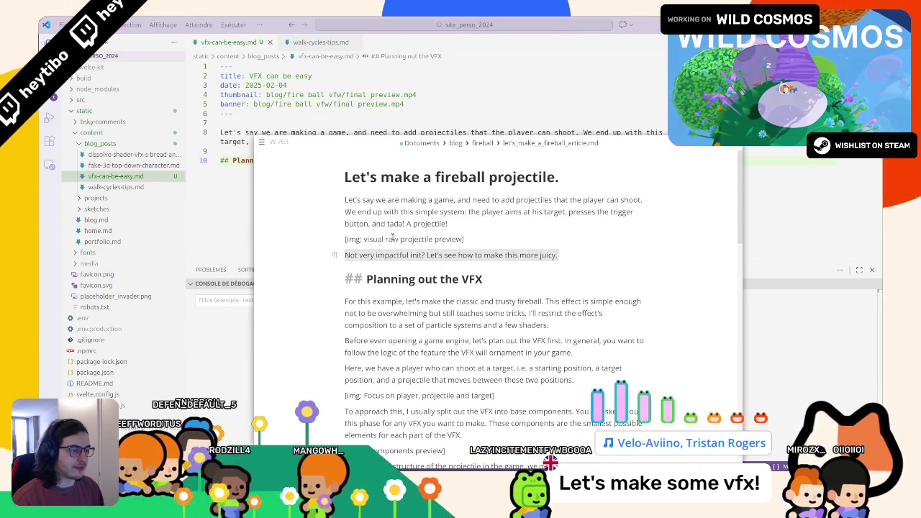
pyautogui.hotkey('alt', 'Tab')
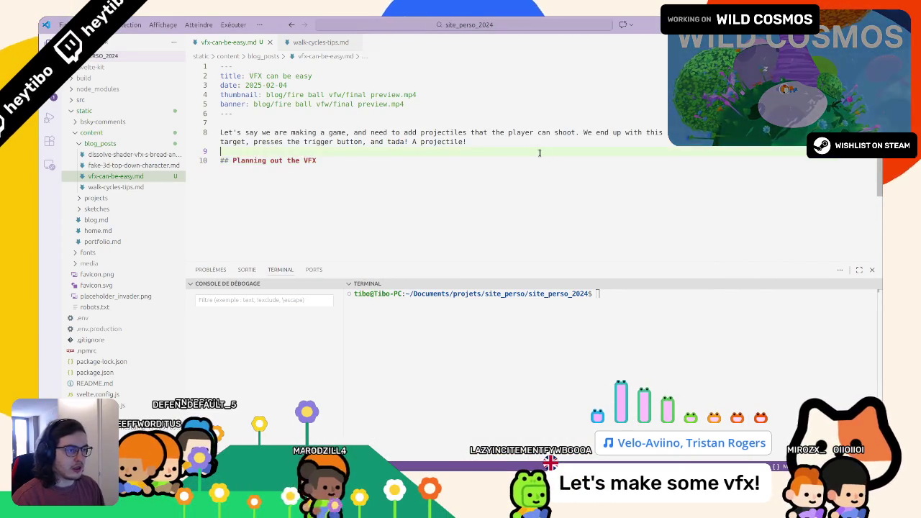
pyautogui.press('Return')
pyautogui.press('Return')
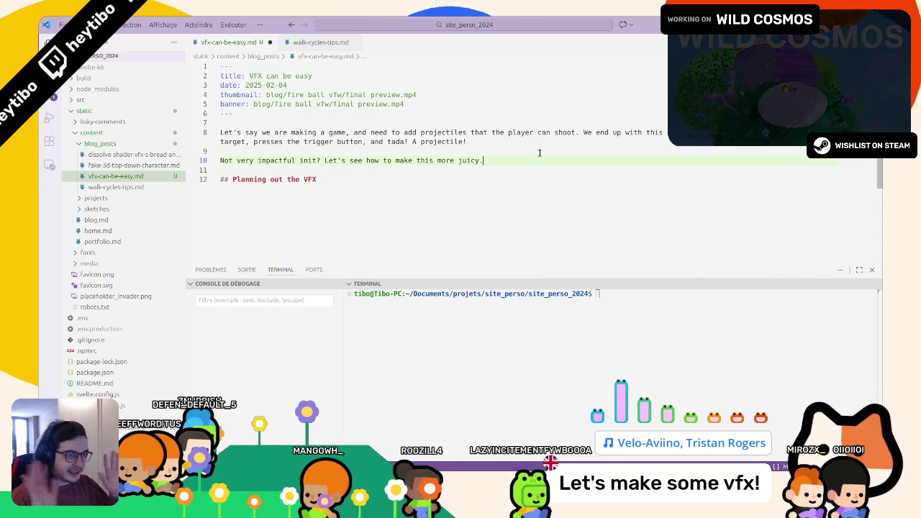
pyautogui.hotkey('ctrl', 'shift', 'Return')
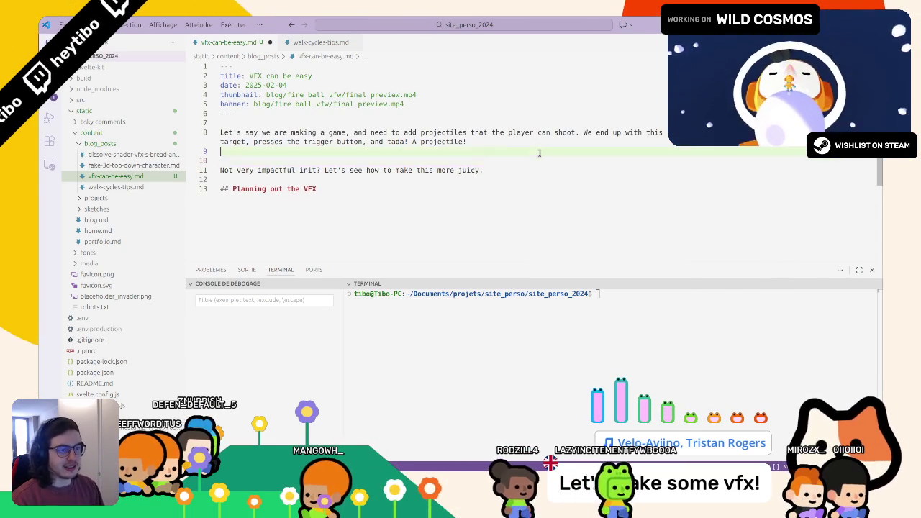
pyautogui.hotkey('ctrl', 'shift', 'Return')
pyautogui.hotkey('ctrl', 's')
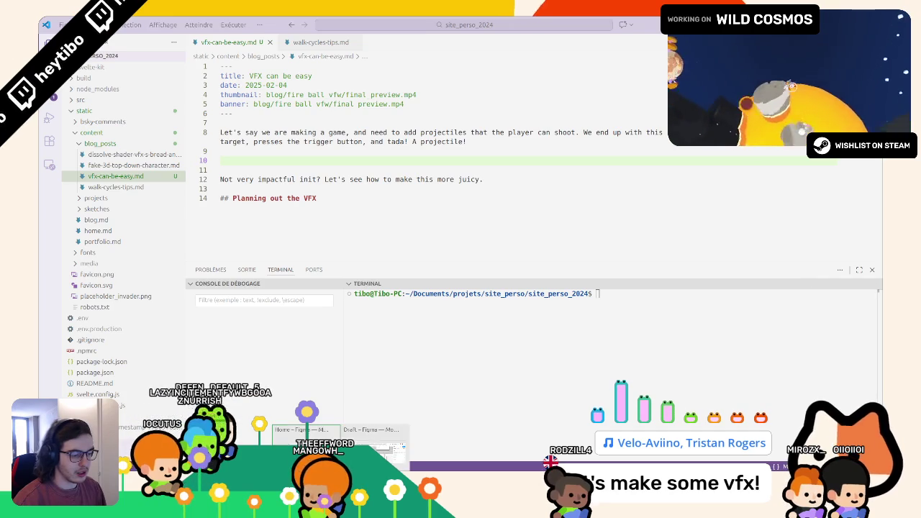
# Step: Copy the 'For this example' fireball paragraph from the article and paste it at line 16
pyautogui.hotkey('alt', 'Tab')
pyautogui.hotkey('alt', 'Tab')
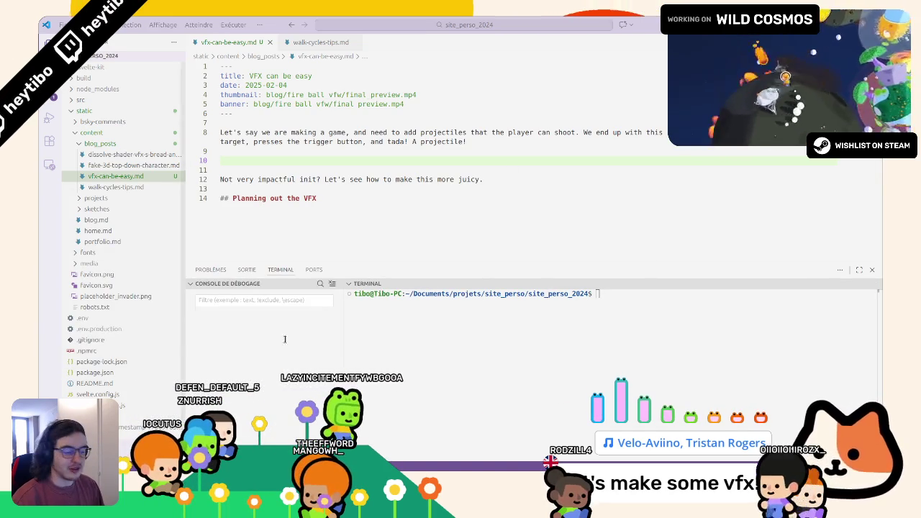
pyautogui.hotkey('alt', 'Tab')
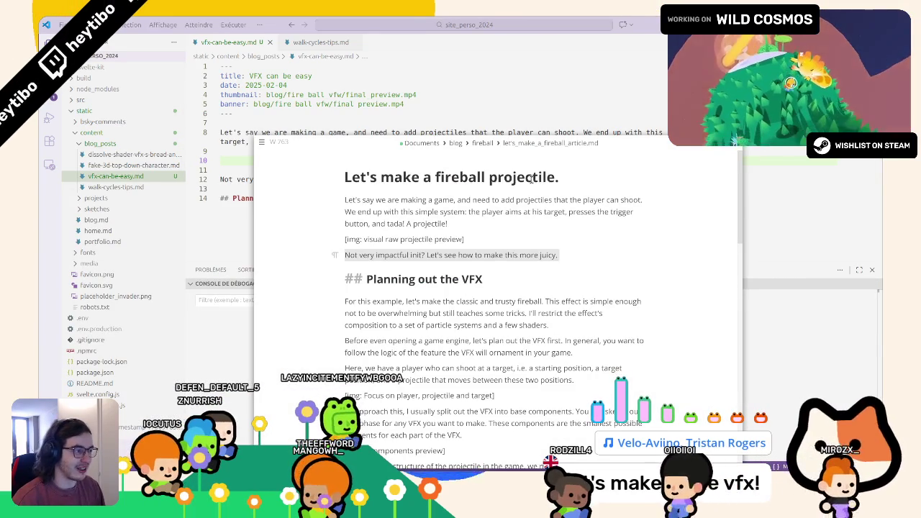
pyautogui.moveTo(637, 144); pyautogui.dragTo(649, 108)
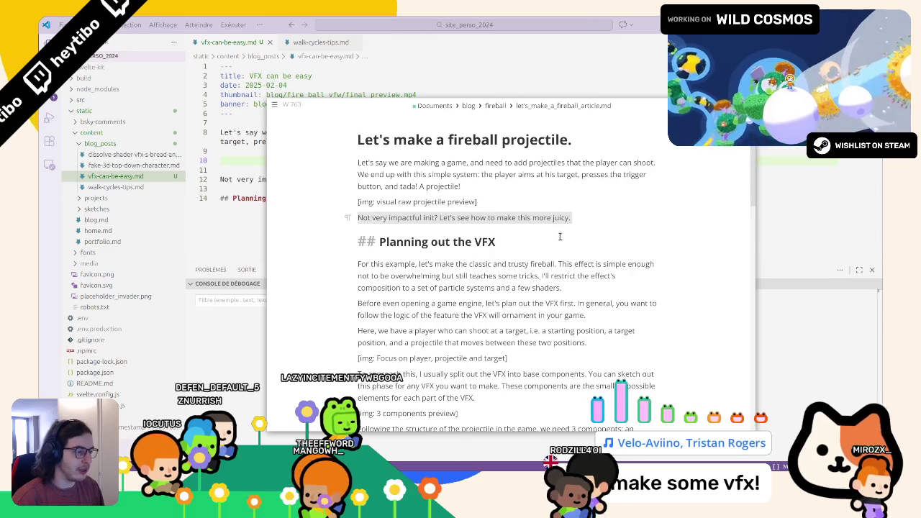
pyautogui.click(545, 238)
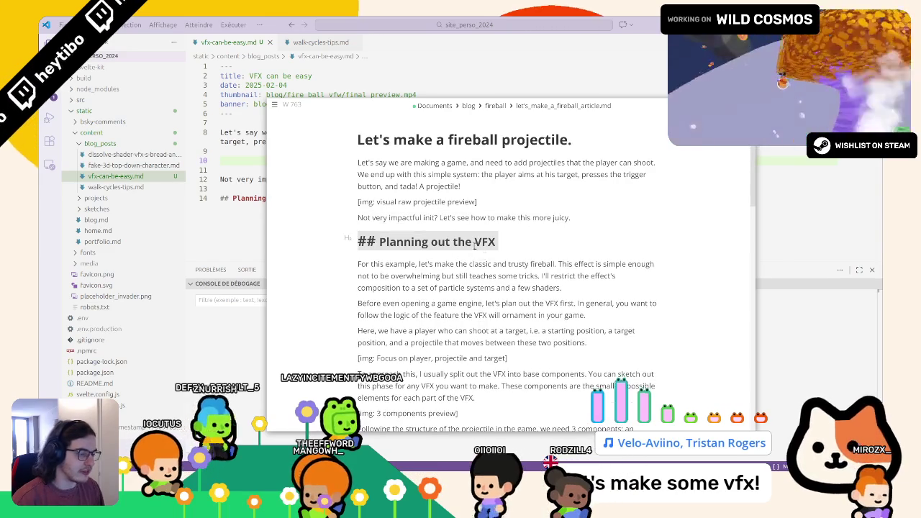
pyautogui.scroll(-2, 544, 238)
pyautogui.doubleClick(507, 207)
pyautogui.tripleClick(514, 209)
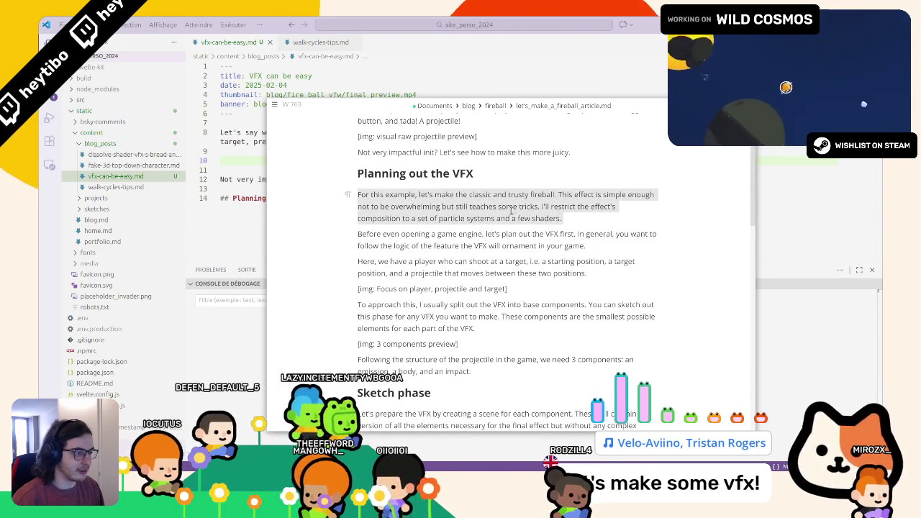
pyautogui.hotkey('alt', 'Tab')
pyautogui.click(363, 239)
pyautogui.hotkey('ctrl', 'v')
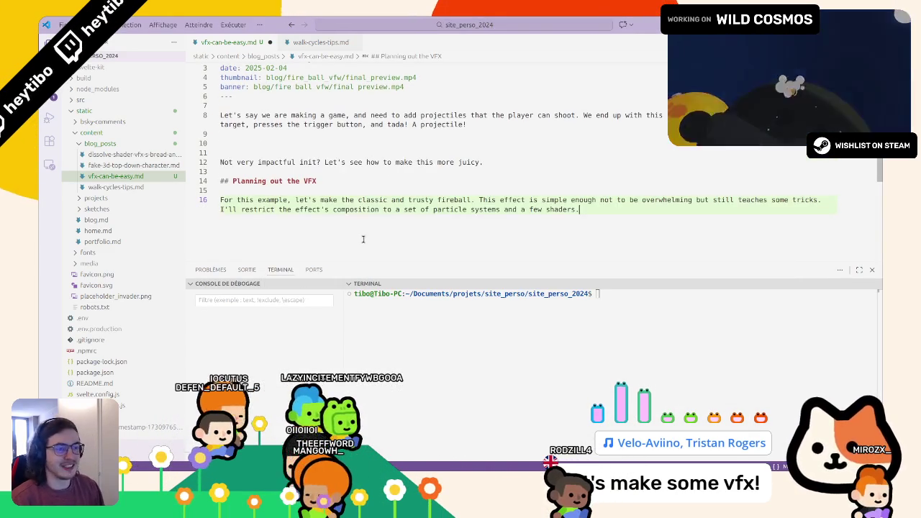
pyautogui.hotkey('alt', 'Tab')
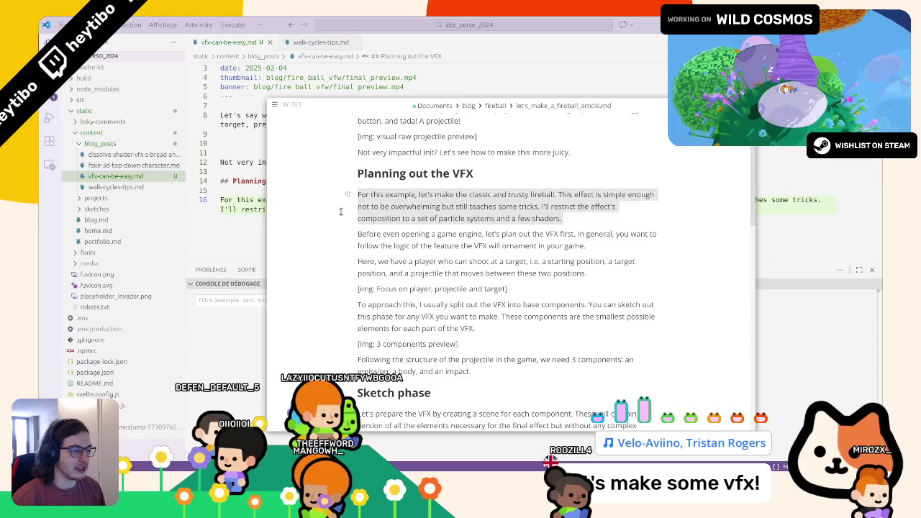
pyautogui.scroll(2, 405, 232)
pyautogui.hotkey('alt', 'Tab')
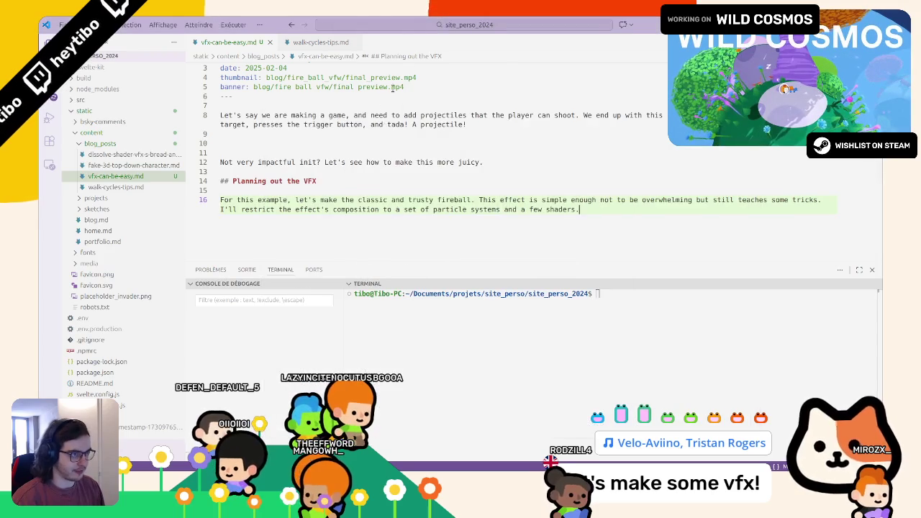
# Step: Copy the simple_cycle video embed line from walk-cycles-tips.md into line 10 of vfx-can-be-easy.md
pyautogui.click(303, 43)
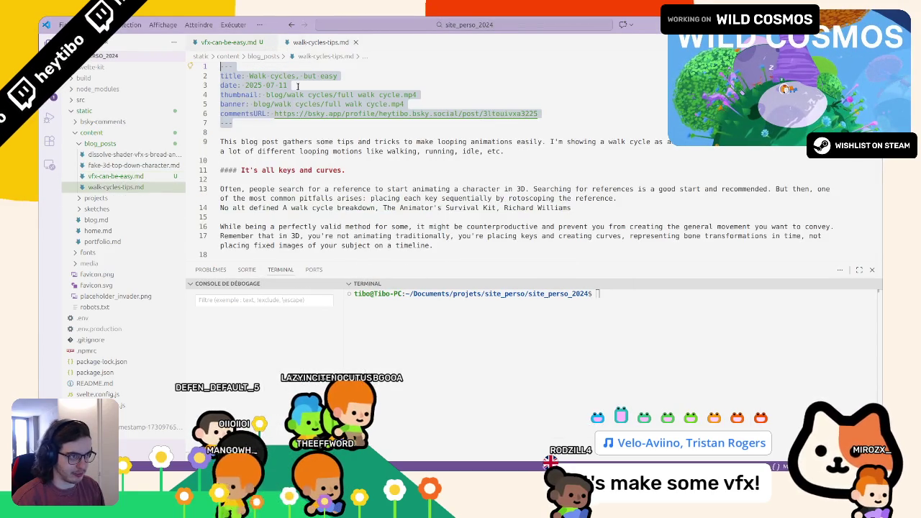
pyautogui.scroll(-5, 281, 129)
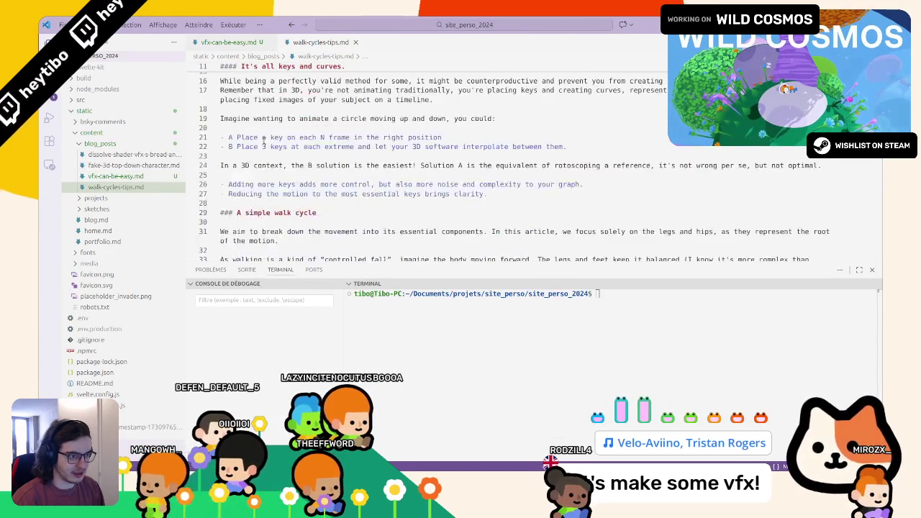
pyautogui.scroll(-10, 263, 142)
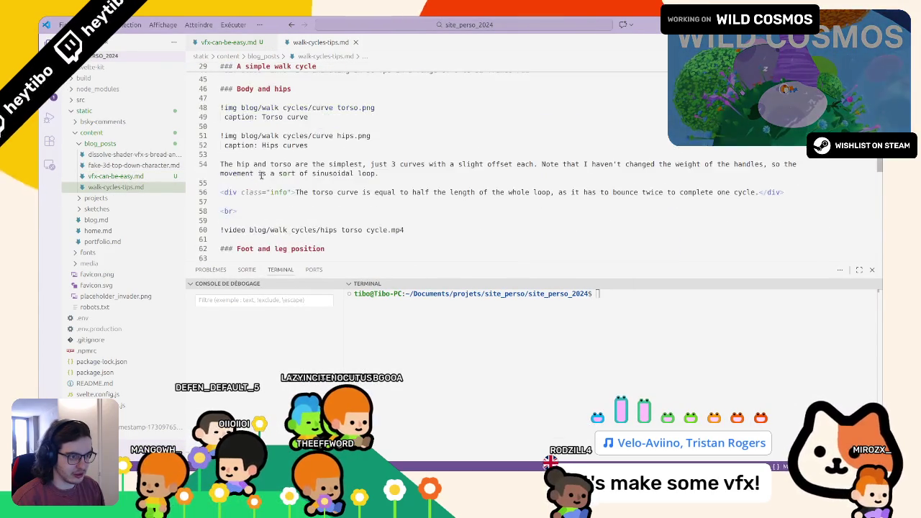
pyautogui.scroll(-5, 262, 175)
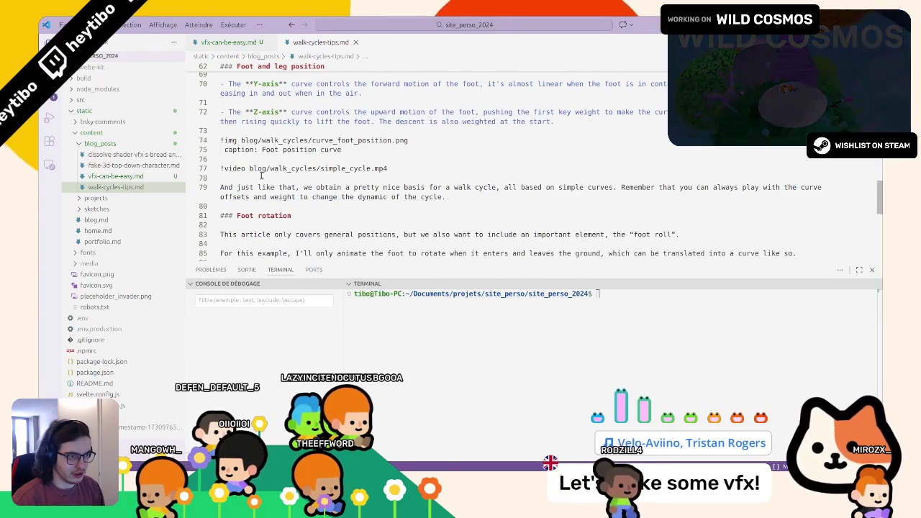
pyautogui.tripleClick(262, 169)
pyautogui.hotkey('ctrl', 'c')
pyautogui.click(229, 42)
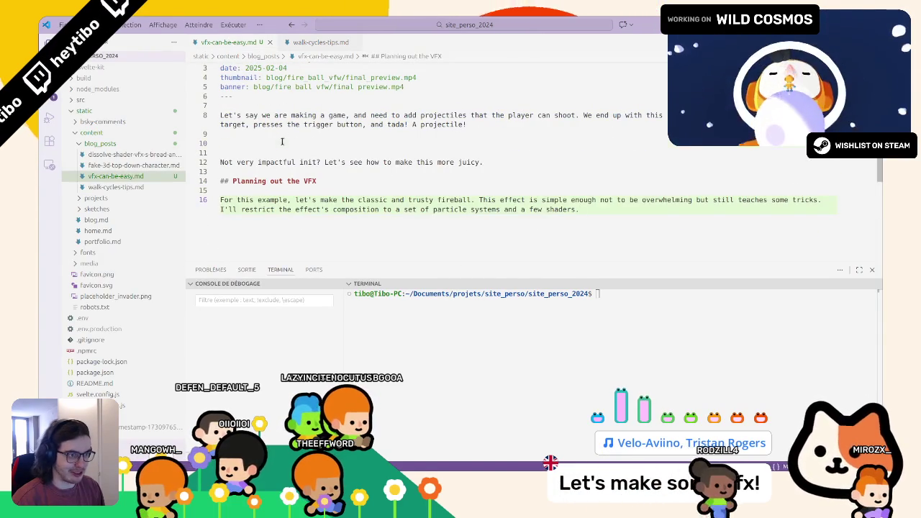
pyautogui.hotkey('ctrl', 'v')
# Step: Replace the pasted walk-cycle path with the banner's blog/fire_ball_vfx video path
pyautogui.doubleClick(263, 87)
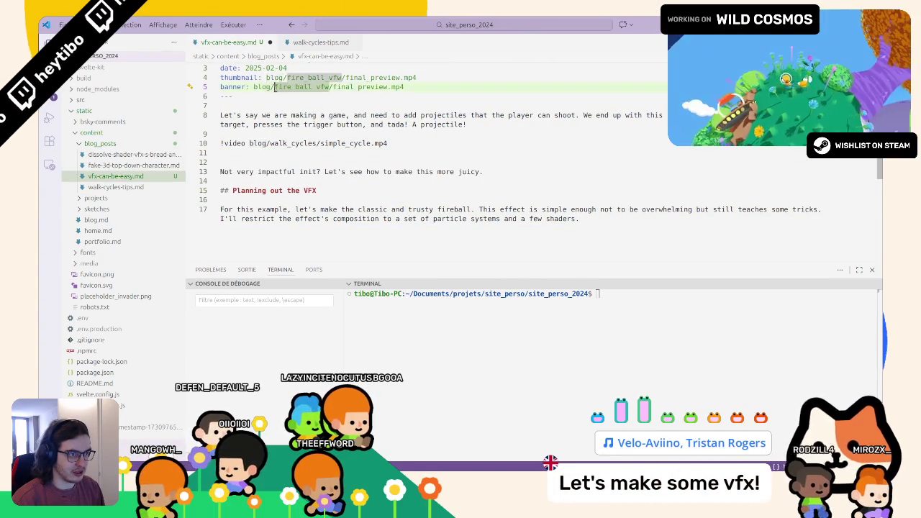
pyautogui.moveTo(262, 87); pyautogui.dragTo(455, 90)
pyautogui.hotkey('ctrl', 'c')
pyautogui.moveTo(249, 142); pyautogui.dragTo(387, 142)
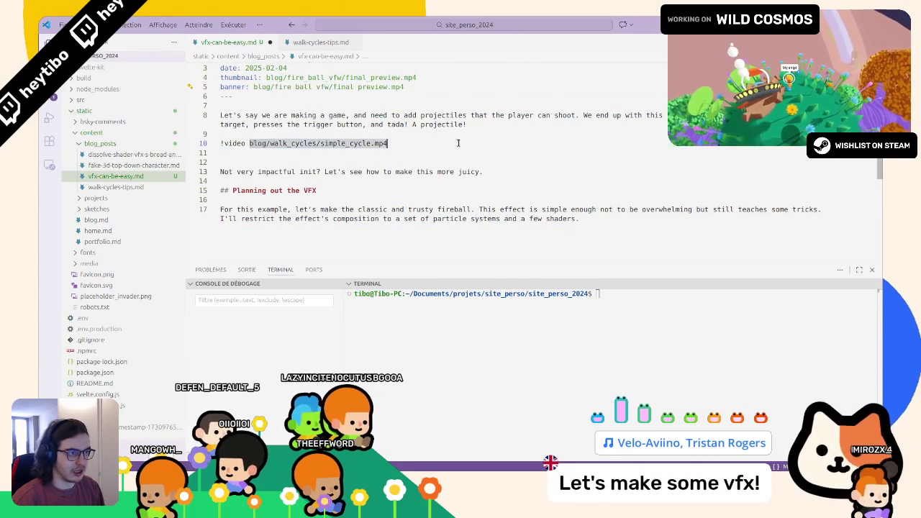
pyautogui.hotkey('ctrl', 'v')
pyautogui.doubleClick(302, 87)
pyautogui.scroll(1, 339, 75)
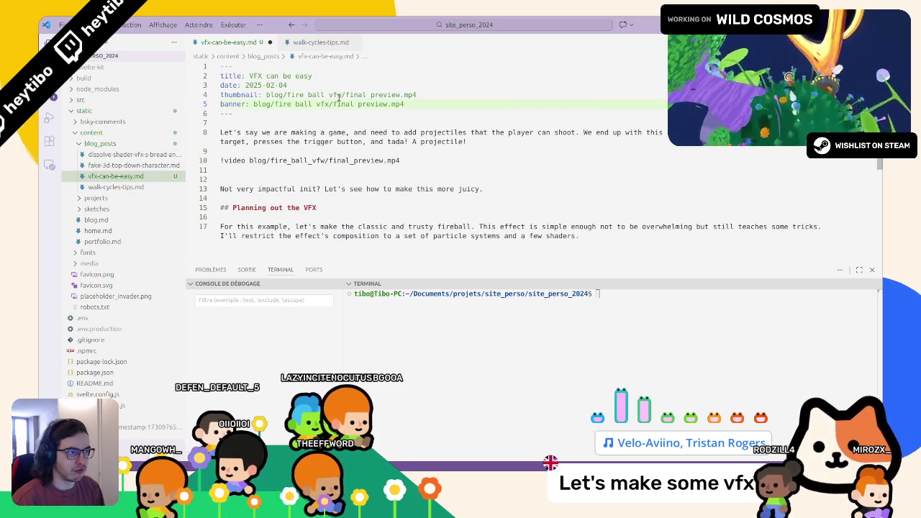
pyautogui.doubleClick(262, 104)
pyautogui.hotkey('shift', 'End')
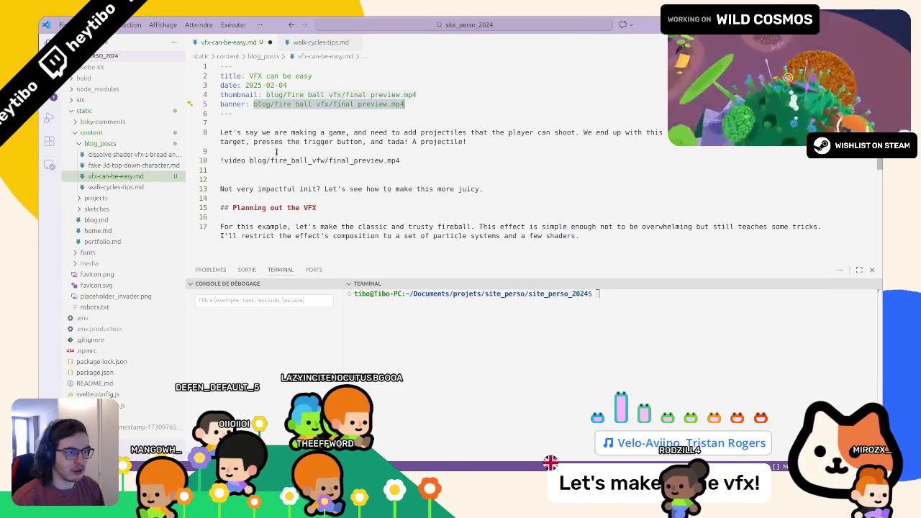
pyautogui.click(348, 160)
pyautogui.press('End')
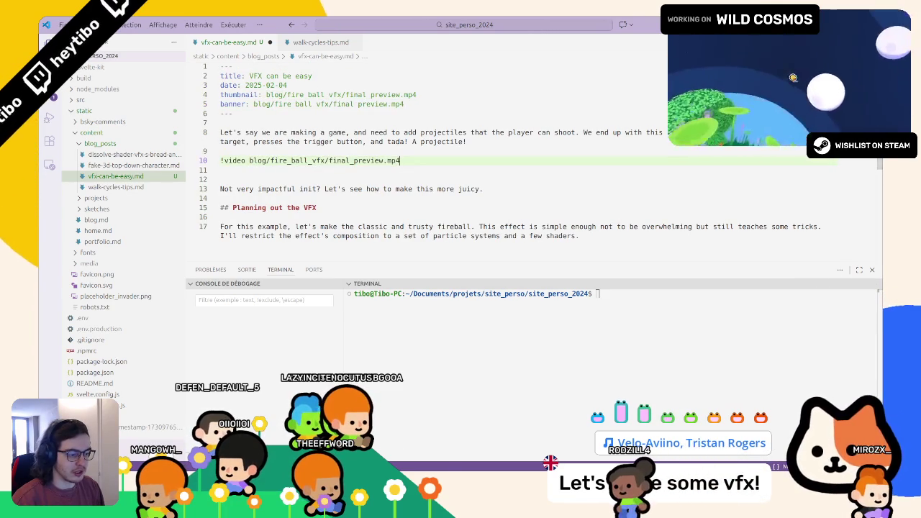
# Step: Change final_preview to simple_projectile in the line 10 video path
pyautogui.doubleClick(352, 160)
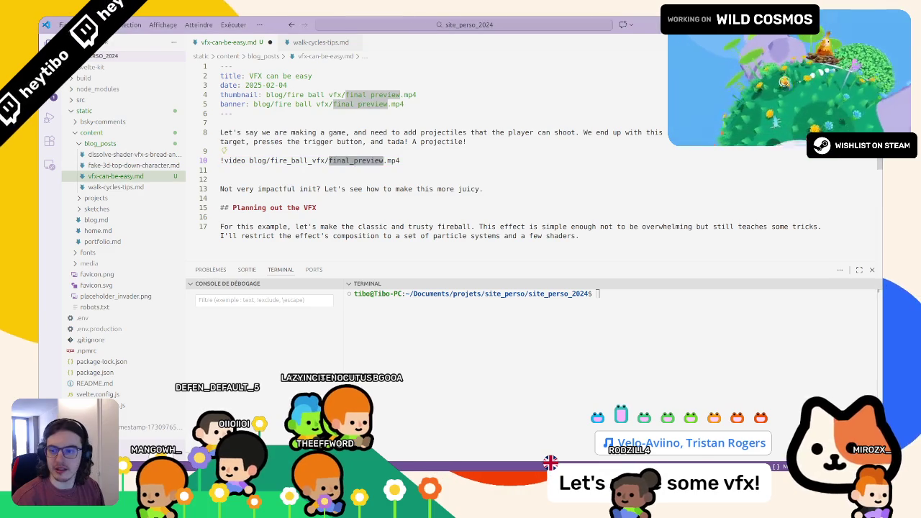
pyautogui.hotkey('alt', 'Tab')
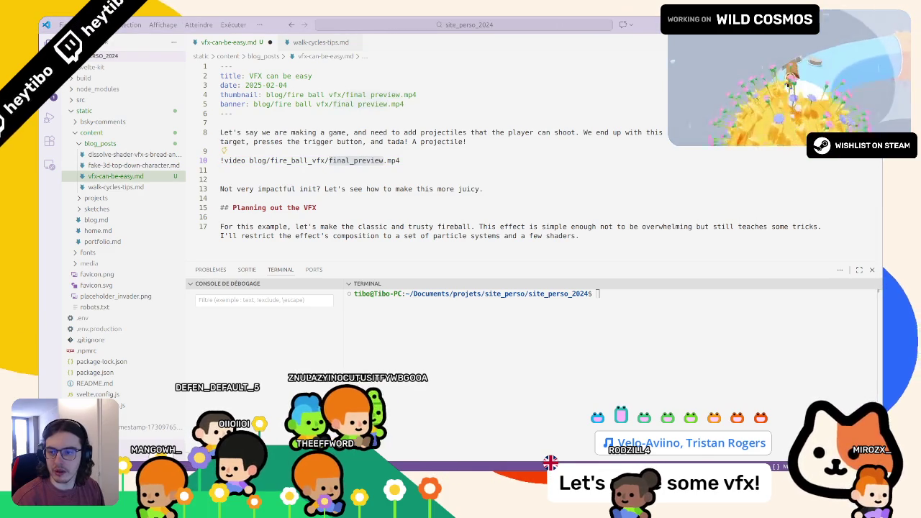
pyautogui.hotkey('alt', 'Tab')
pyautogui.hotkey('ctrl', 'v')
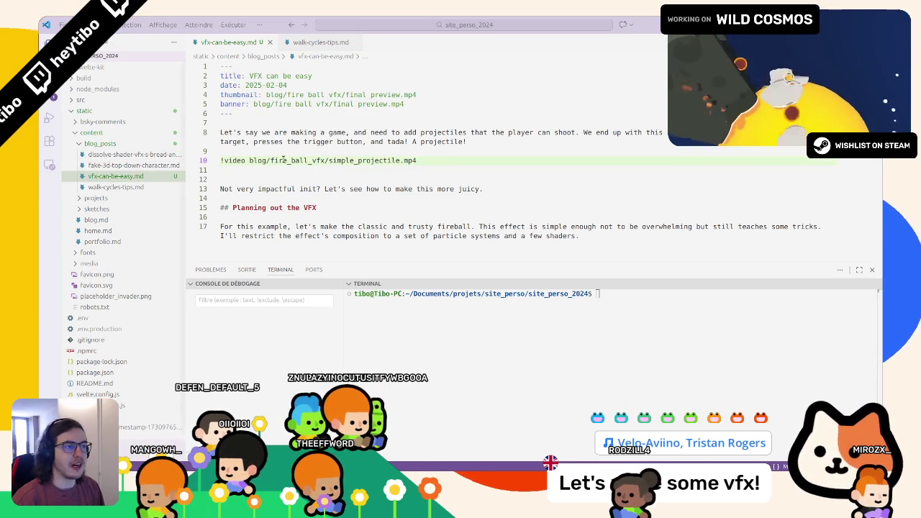
pyautogui.doubleClick(348, 161)
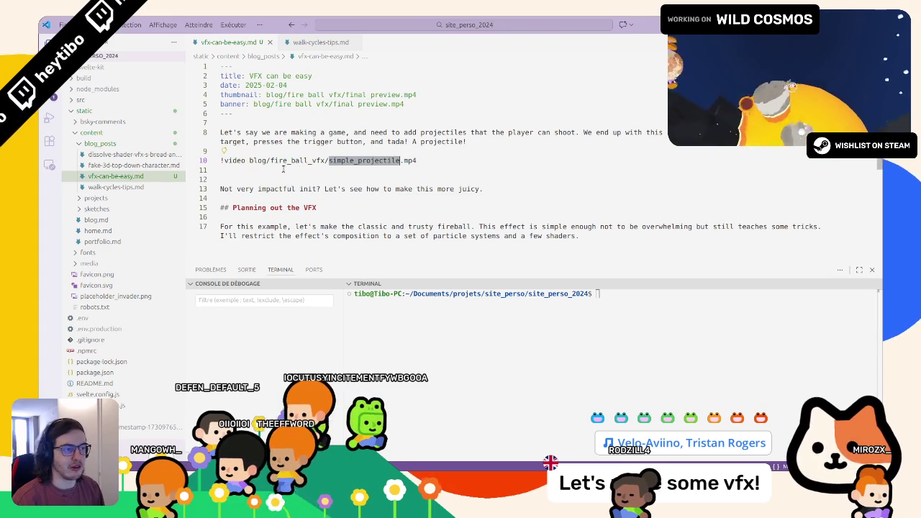
pyautogui.click(309, 170)
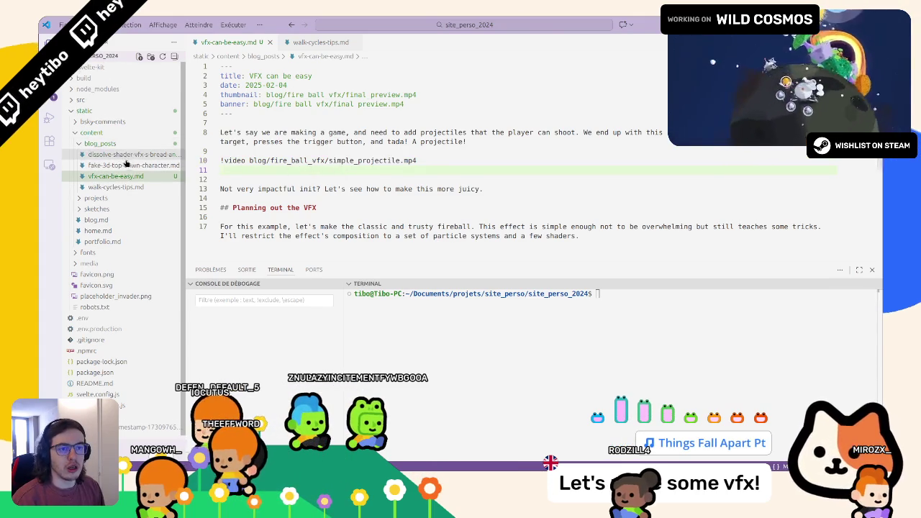
pyautogui.click(92, 102)
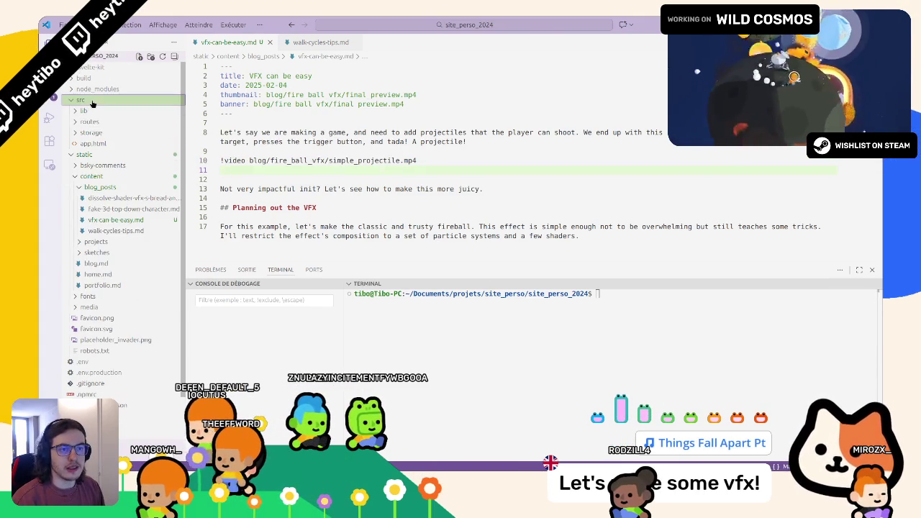
# Step: Add a fire_ball_vfx folder inside storage/media_source/blog and move simple_projectile.mp4 into it
pyautogui.click(91, 154)
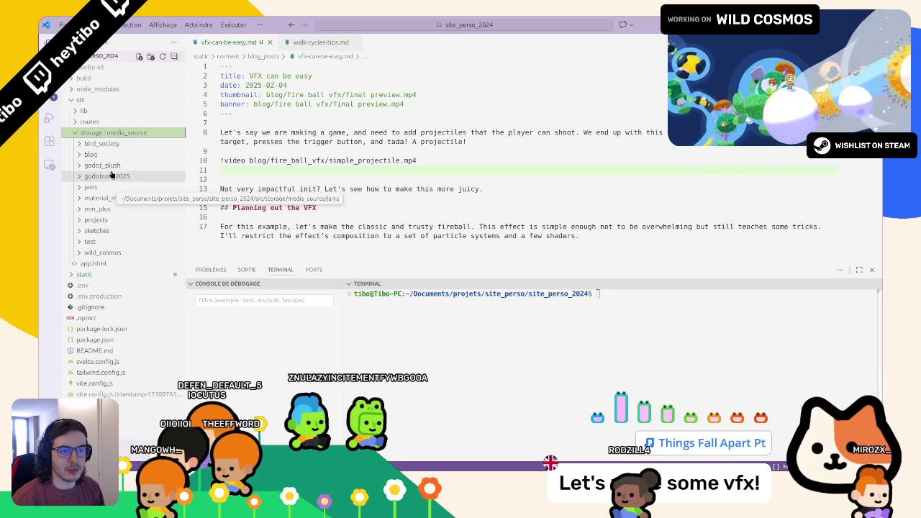
pyautogui.click(115, 154)
pyautogui.rightClick(126, 157)
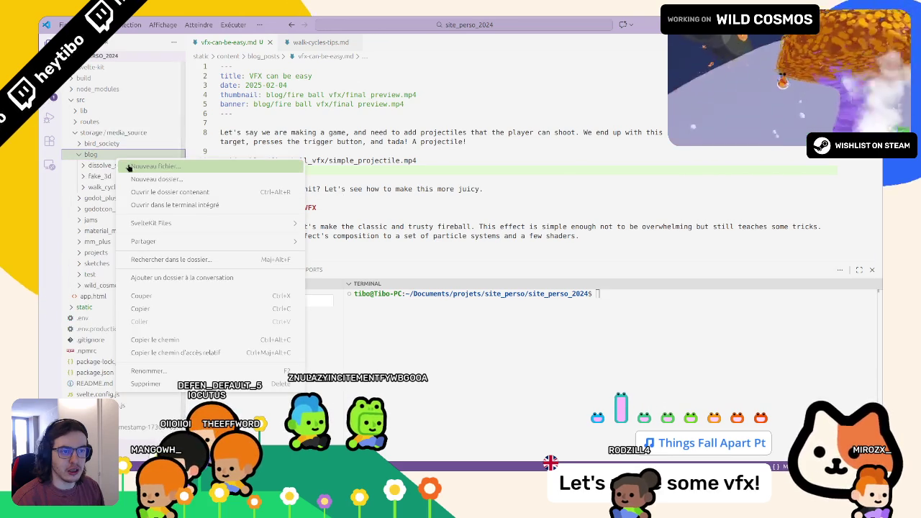
pyautogui.click(135, 179)
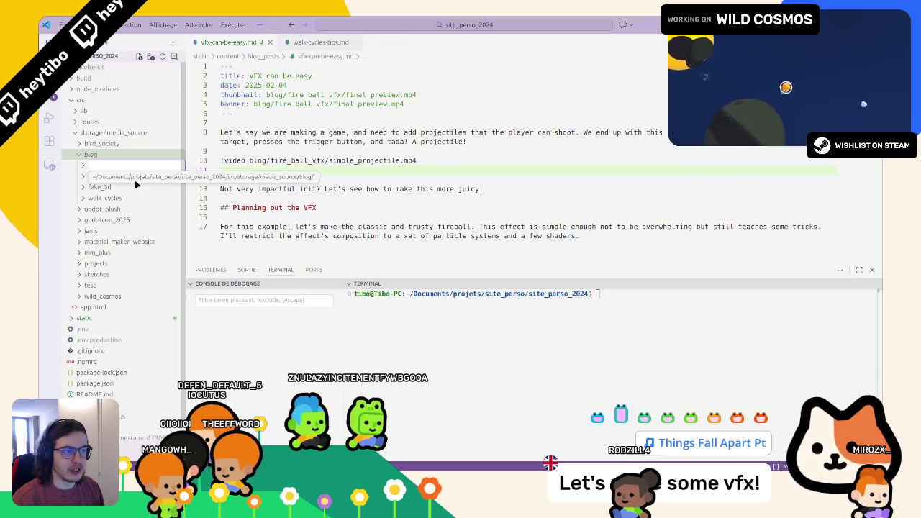
pyautogui.write('fire_b')
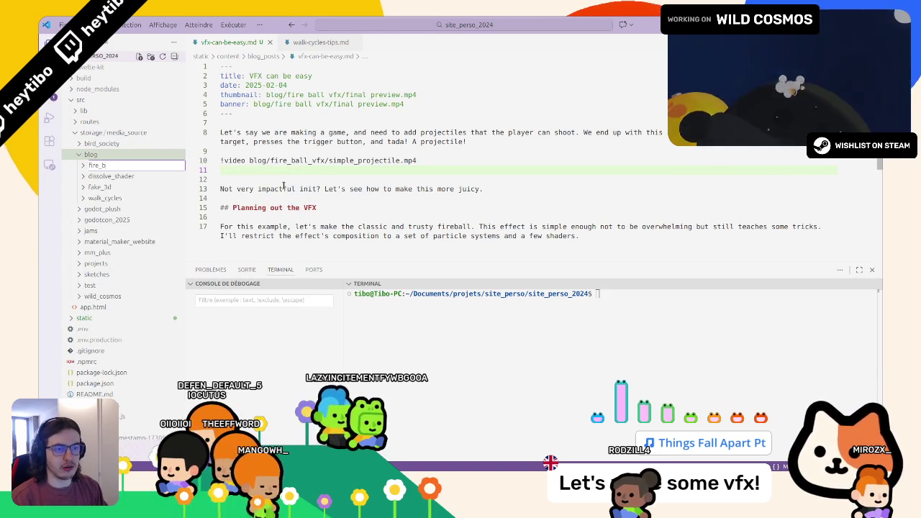
pyautogui.write('all_vfx')
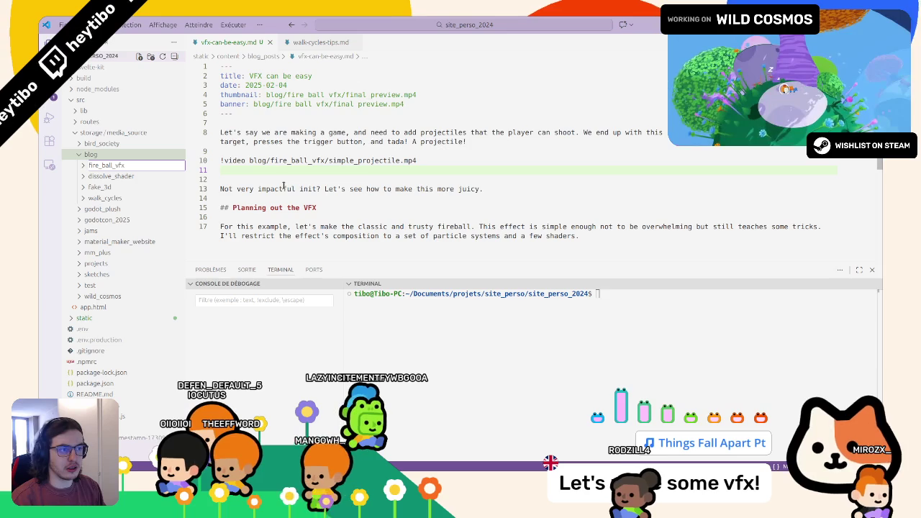
pyautogui.hotkey('ctrl', 'a')
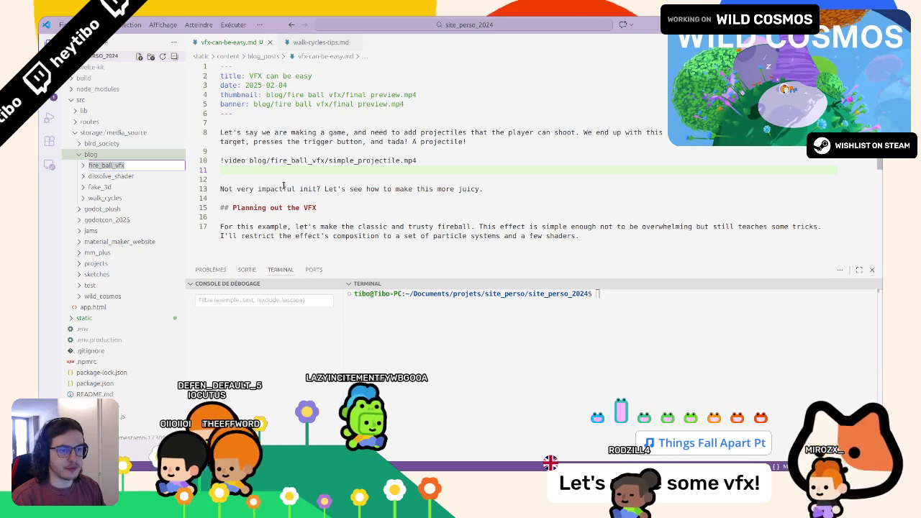
pyautogui.write('a')
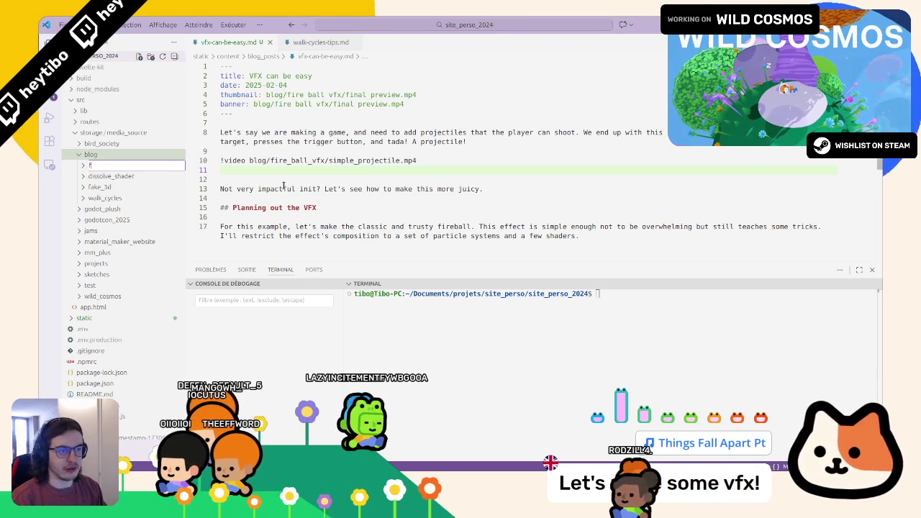
pyautogui.hotkey('ctrl', 'z')
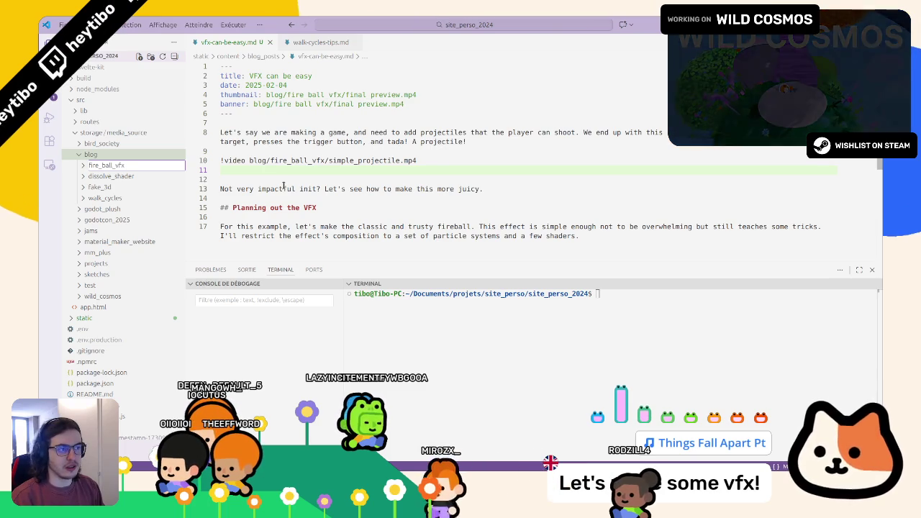
pyautogui.press('Return')
pyautogui.click(129, 185)
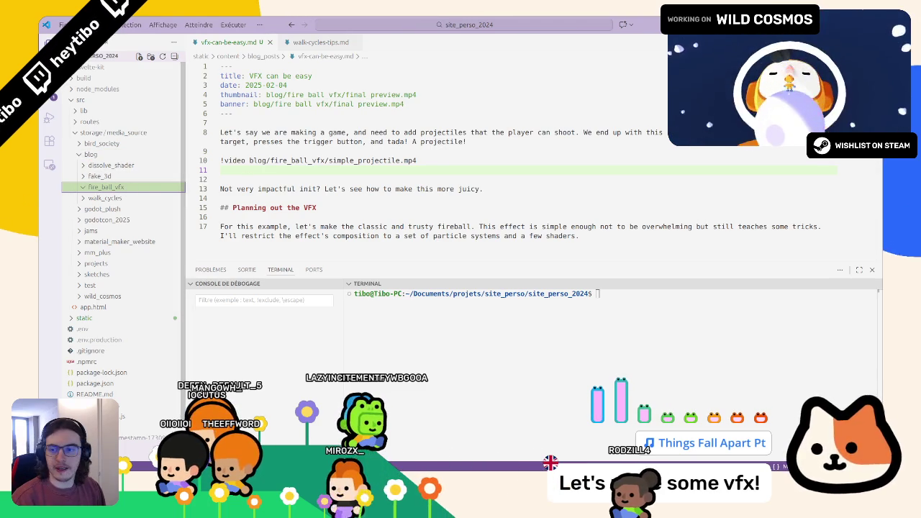
pyautogui.moveTo(94, 173)
pyautogui.mouseDown()
pyautogui.moveTo(133, 184)
pyautogui.moveTo(143, 243)
pyautogui.mouseUp()
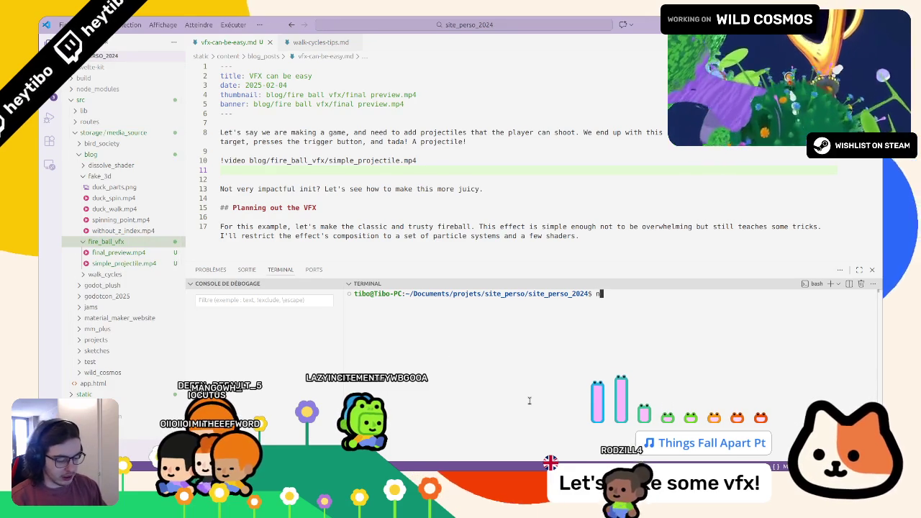
# Step: Run node src/lib/generate_media.js to build metadata for the new fireball clips
pyautogui.write('node bui')
pyautogui.press('BackSpace')
pyautogui.press('BackSpace')
pyautogui.press('BackSpace')
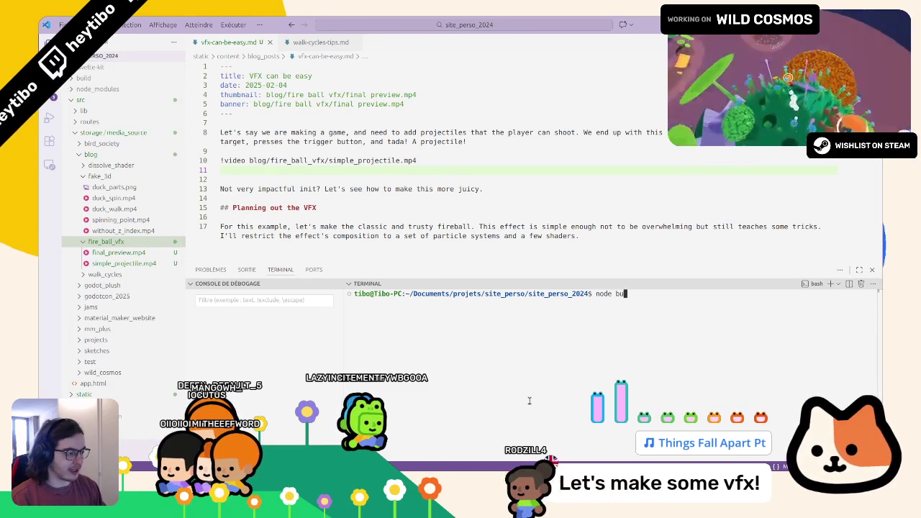
pyautogui.press('BackSpace')
pyautogui.press('BackSpace')
pyautogui.write('src/lib/bui')
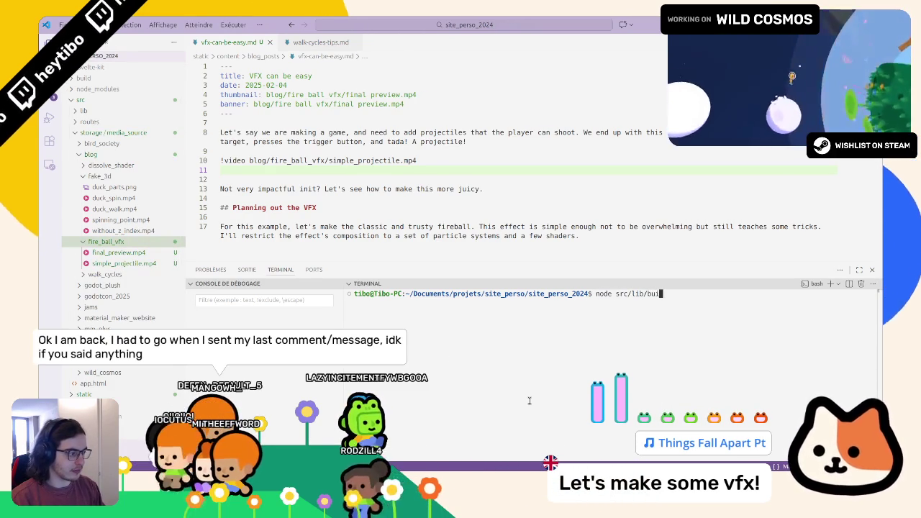
pyautogui.press('BackSpace')
pyautogui.press('BackSpace')
pyautogui.press('BackSpace')
pyautogui.write('m')
pyautogui.press('BackSpace')
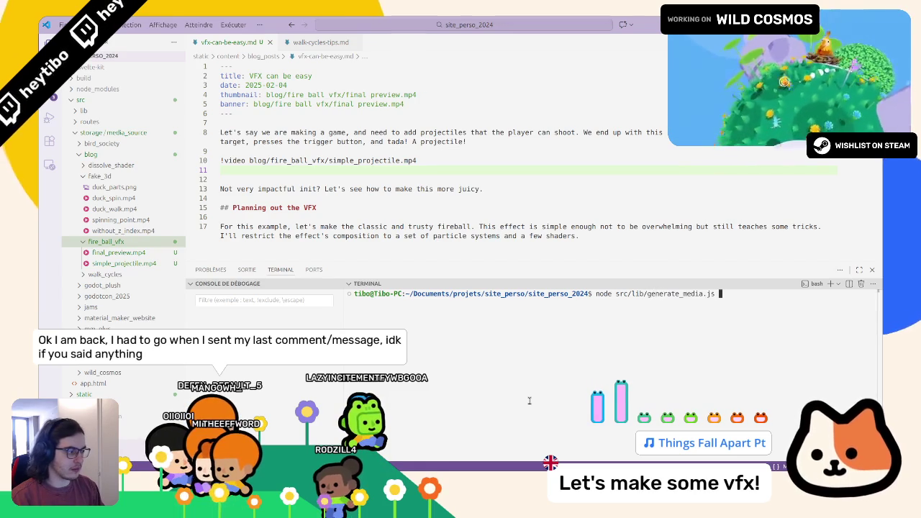
pyautogui.press('Return')
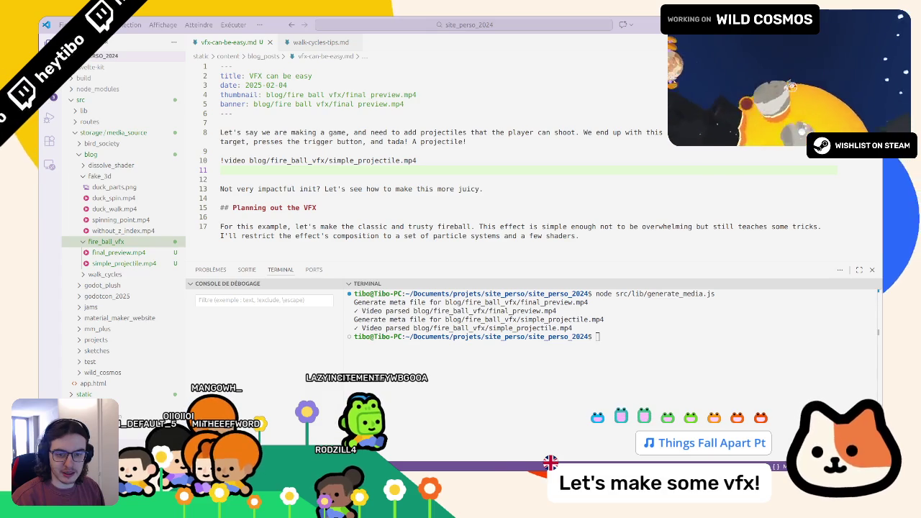
# Step: Start the local dev server with npm run dev and switch to the browser
pyautogui.click(406, 407)
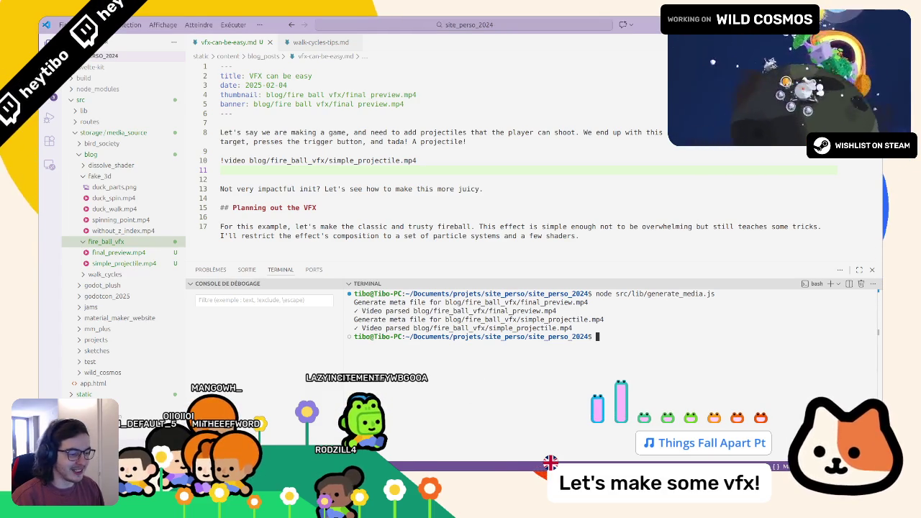
pyautogui.hotkey('alt', 'Tab')
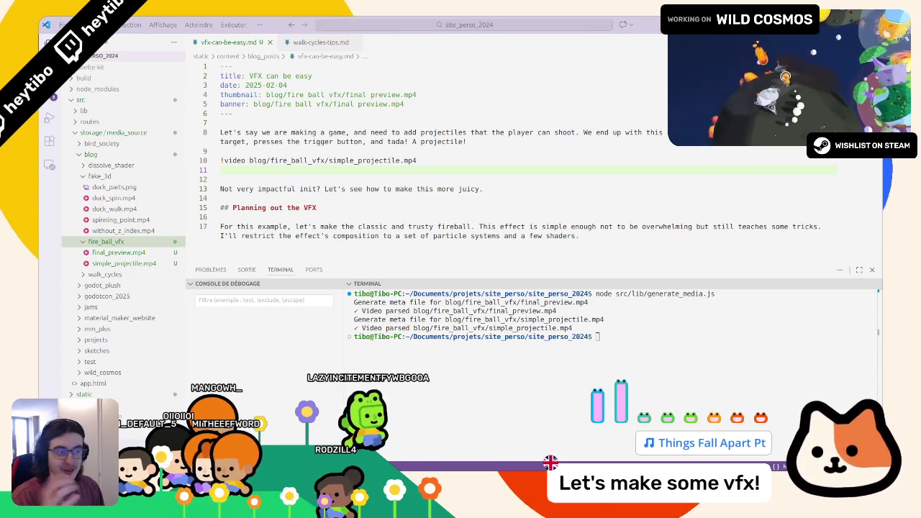
pyautogui.click(474, 368)
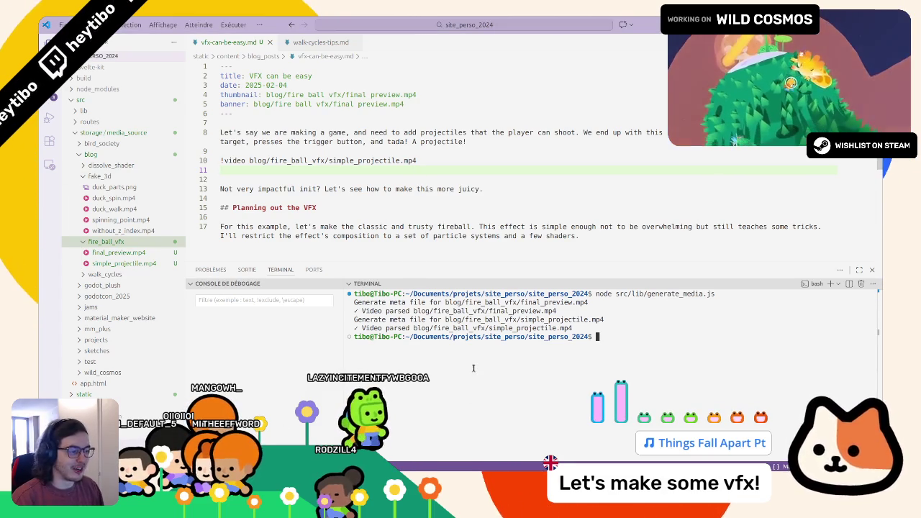
pyautogui.write('npm run dev')
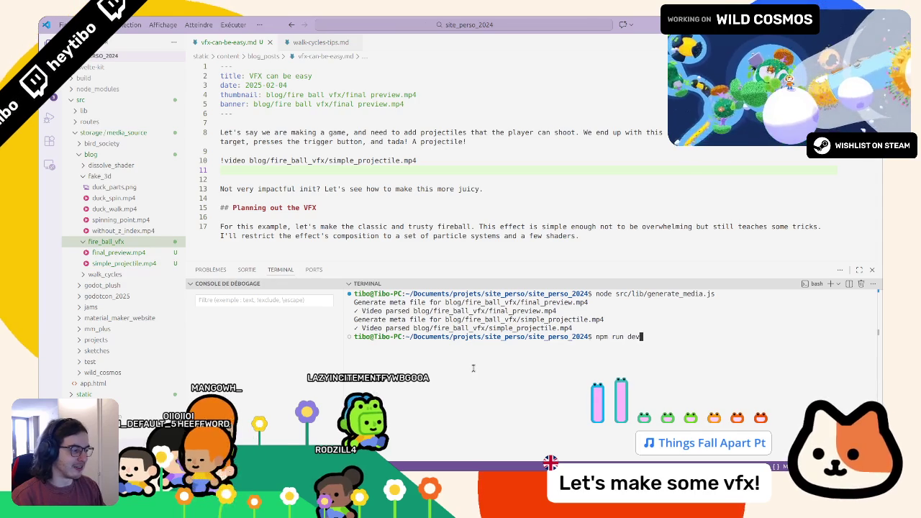
pyautogui.press('Return')
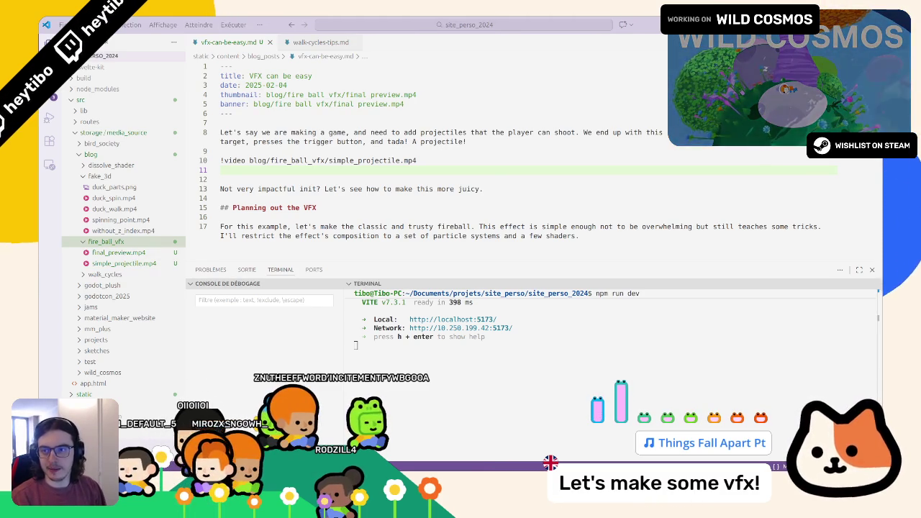
pyautogui.hotkey('alt', 'Tab')
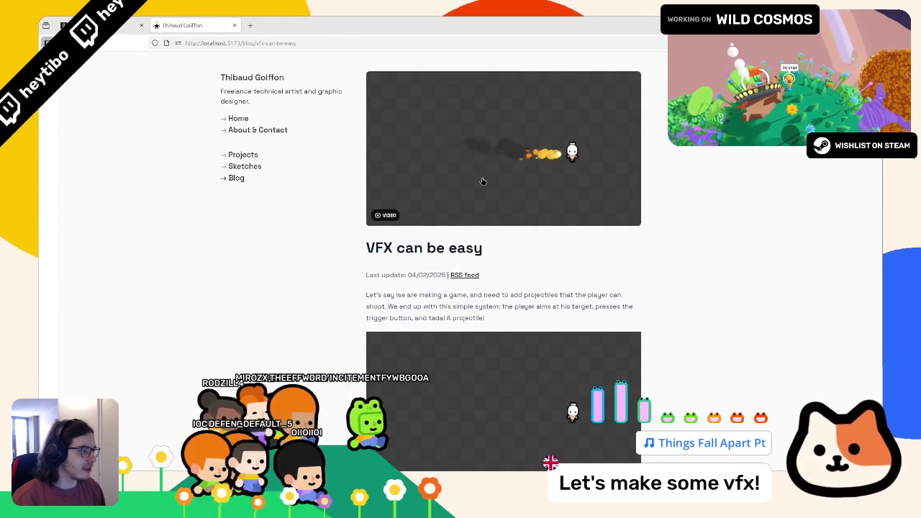
# Step: Scroll the rendered post to check the projectile video and the 'Not very impactful' line
pyautogui.scroll(-2, 485, 180)
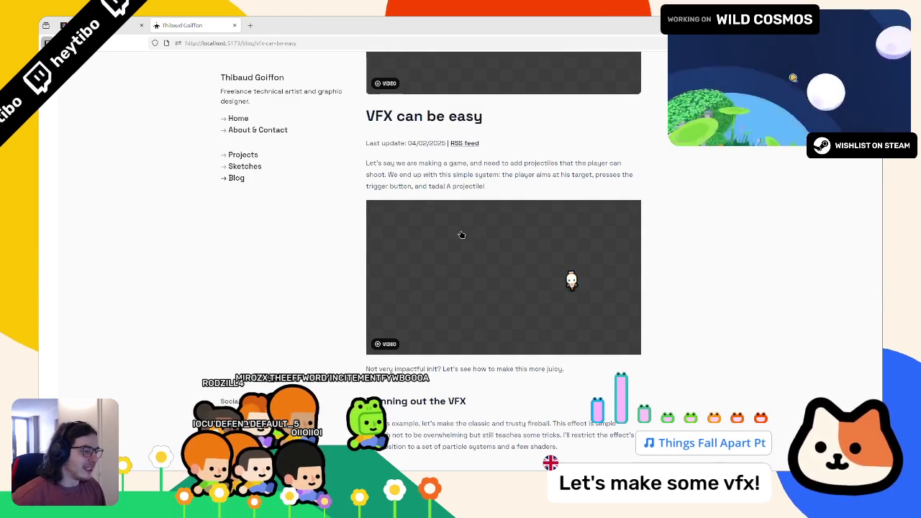
pyautogui.scroll(1, 435, 233)
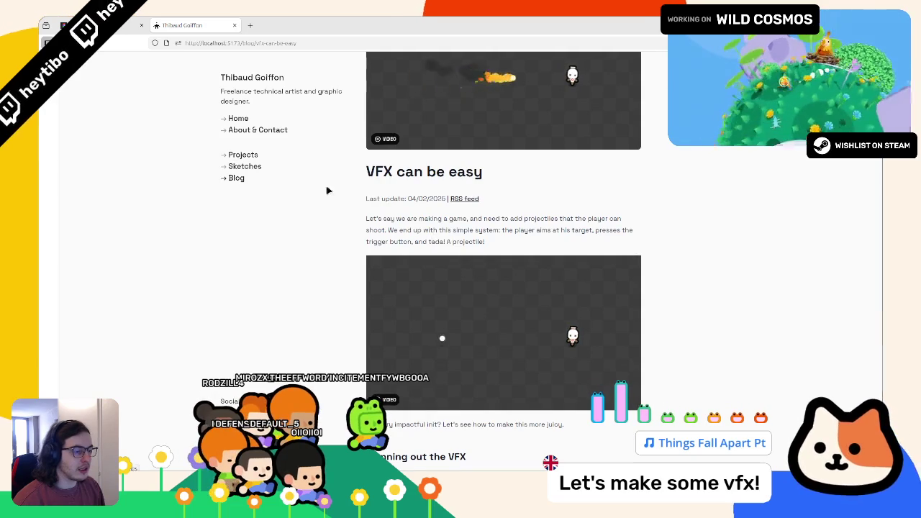
pyautogui.scroll(-1, 445, 248)
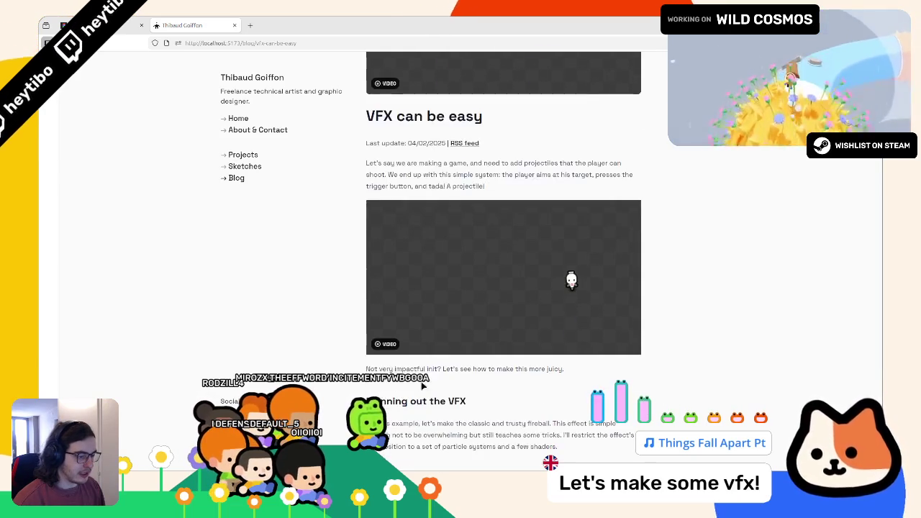
pyautogui.tripleClick(409, 367)
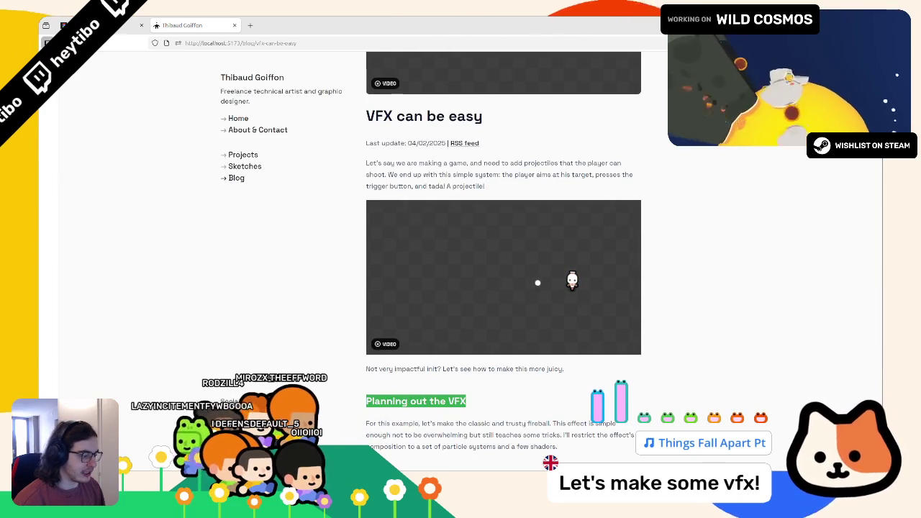
# Step: Delete the empty line under the !video embed in the markdown, then return to Firefox
pyautogui.hotkey('alt', 'Tab')
pyautogui.moveTo(221, 198); pyautogui.dragTo(282, 206)
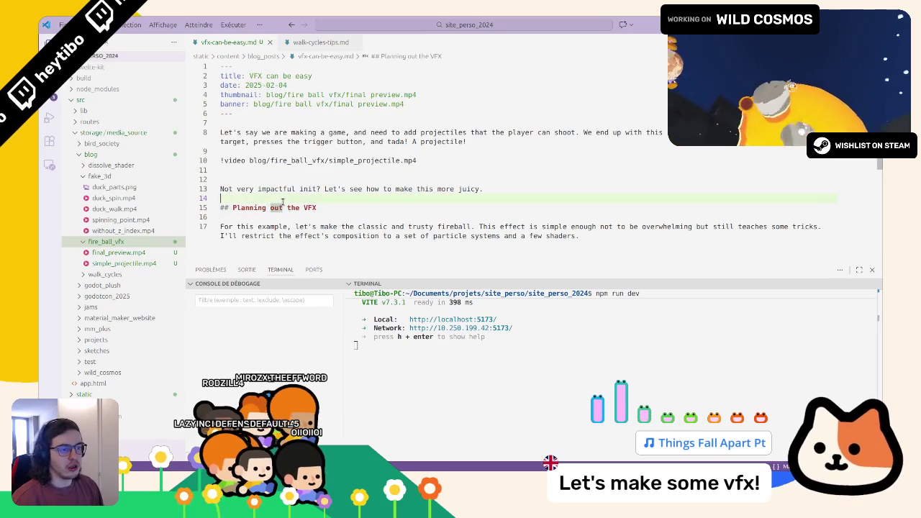
pyautogui.press('BackSpace')
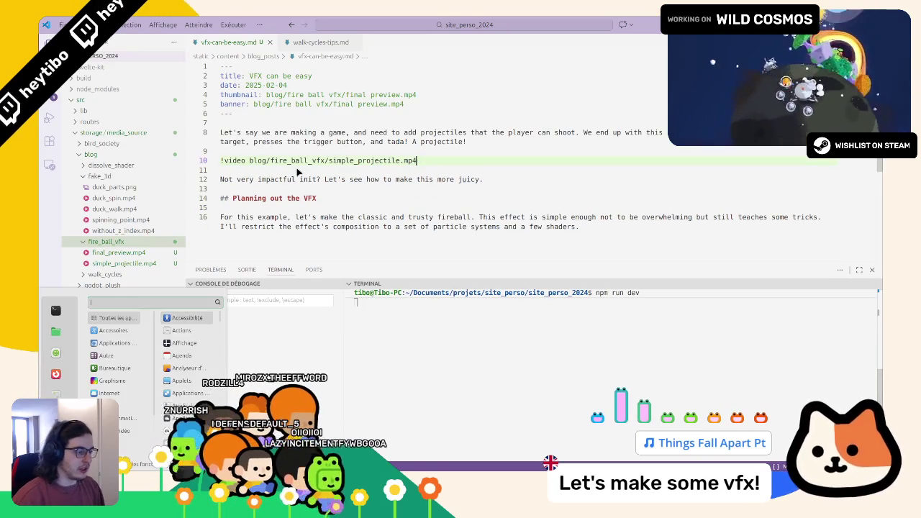
pyautogui.hotkey('alt', 'Tab')
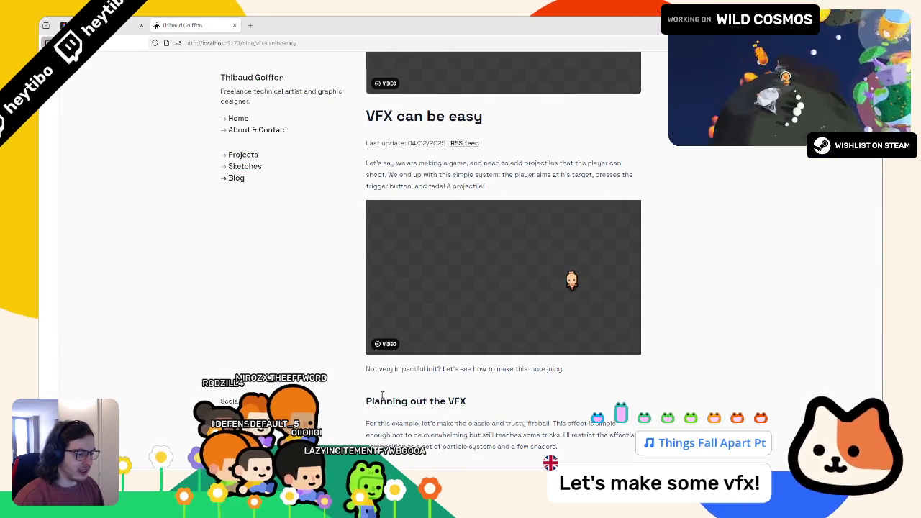
# Step: Inspect the HTML around the Planning out the VFX heading in DevTools, then close DevTools
pyautogui.moveTo(384, 402); pyautogui.dragTo(377, 372)
pyautogui.click(377, 372)
pyautogui.rightClick(381, 369)
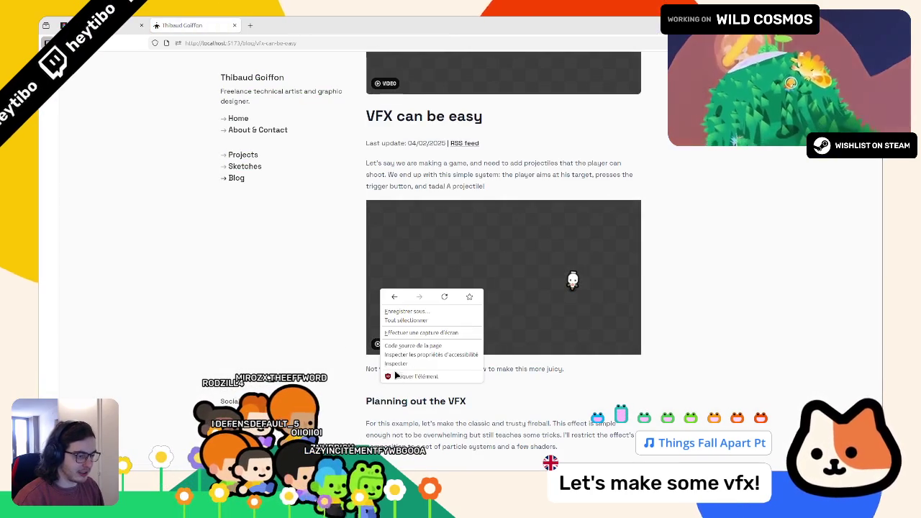
pyautogui.click(383, 375)
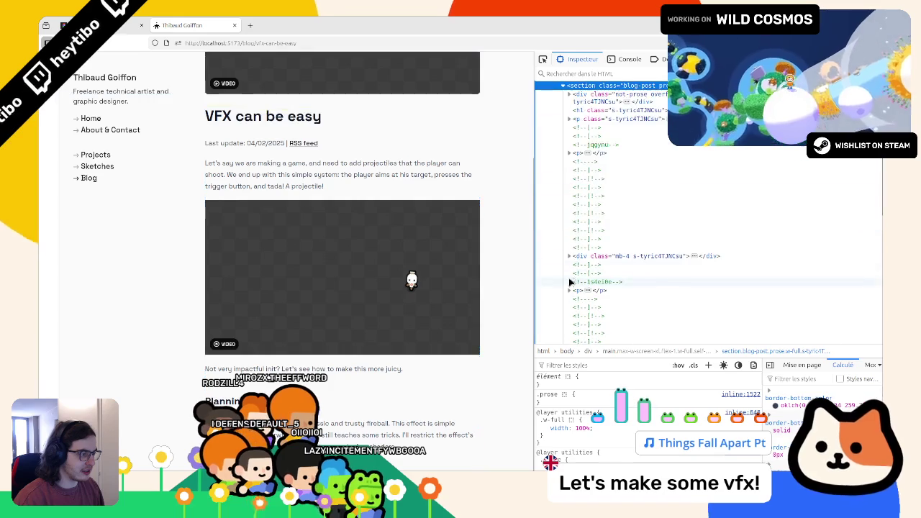
pyautogui.scroll(-3, 576, 281)
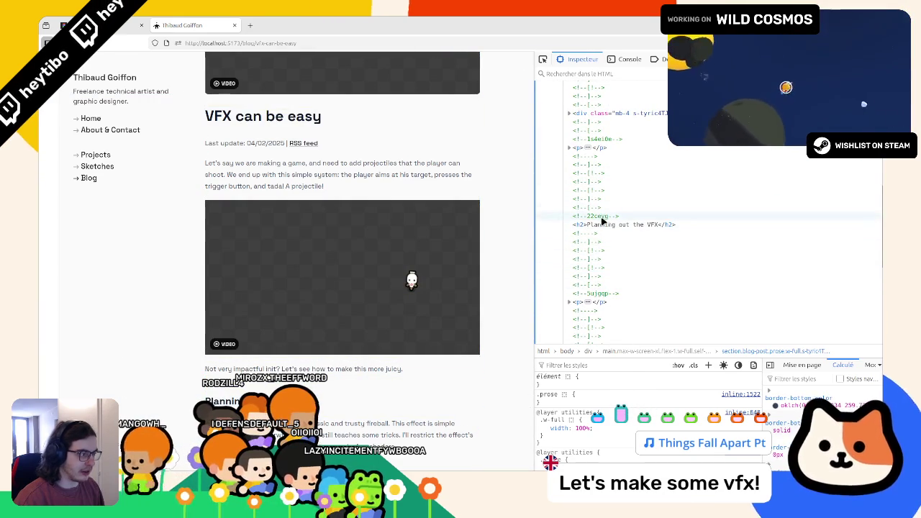
pyautogui.press('F12')
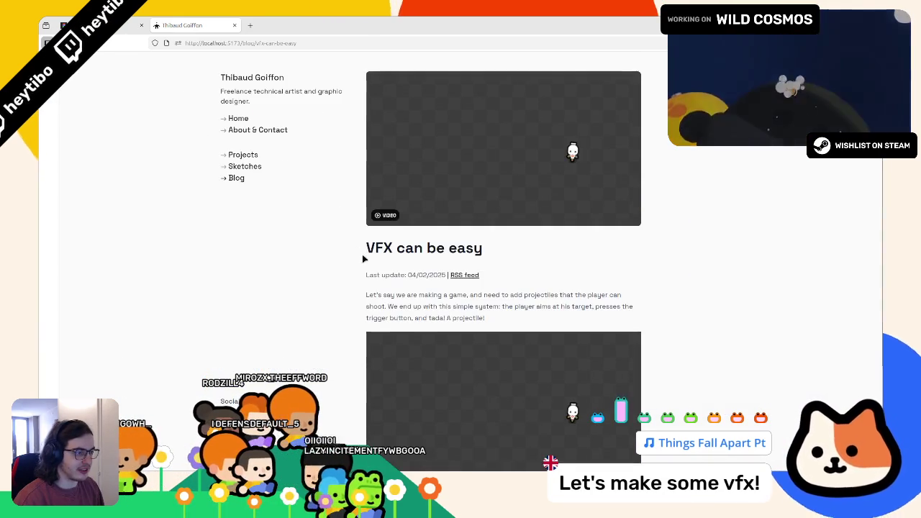
# Step: Scroll through the post once more, then switch to the fireball article draft
pyautogui.scroll(-1, 358, 258)
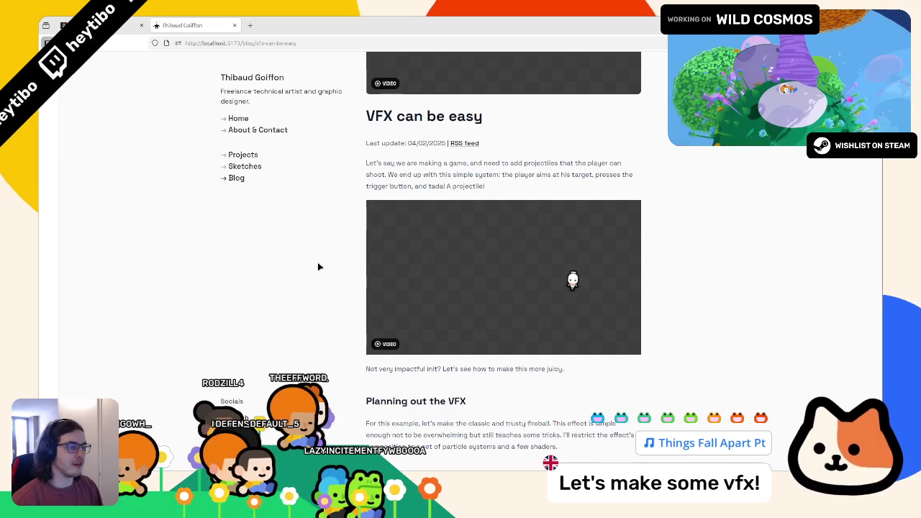
pyautogui.scroll(2, 319, 266)
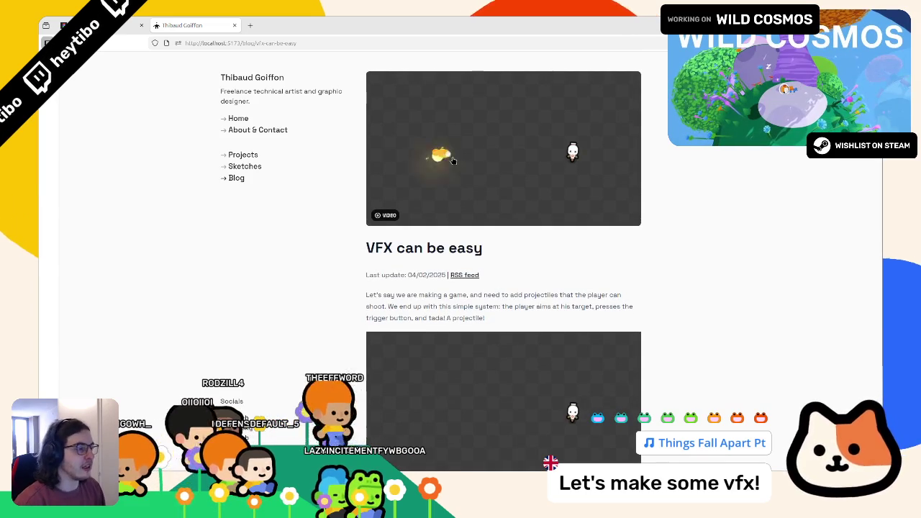
pyautogui.scroll(-2, 496, 158)
pyautogui.scroll(1, 523, 296)
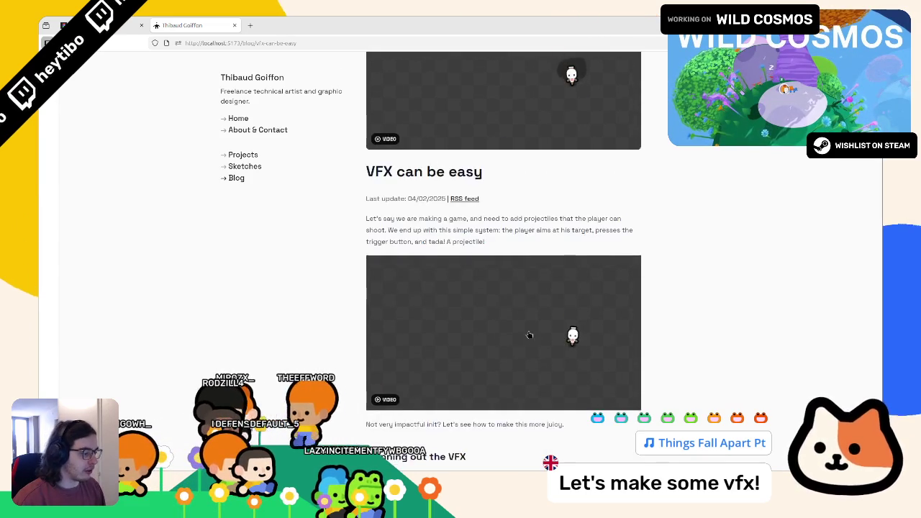
pyautogui.scroll(-1, 524, 296)
pyautogui.hotkey('alt', 'Tab')
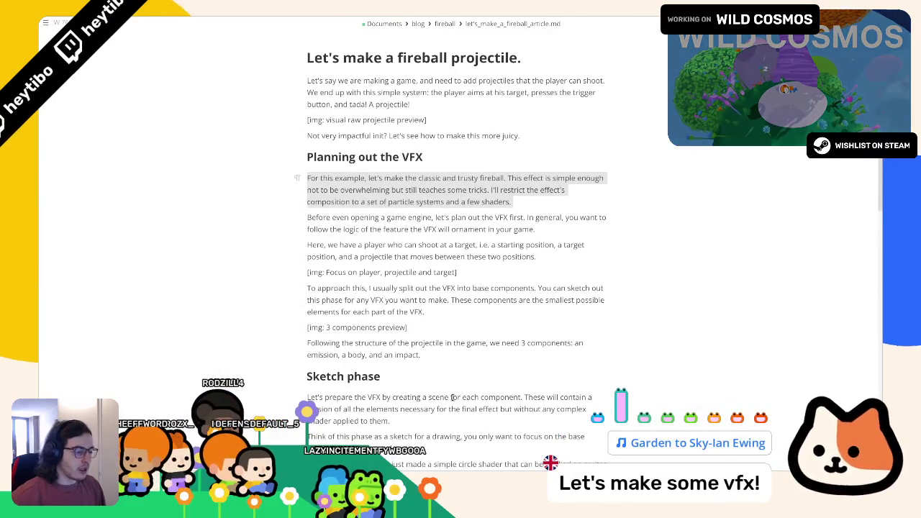
# Step: Replace the draft's H1 with 'VFX can be easy!' and review the first Planning paragraph
pyautogui.moveTo(321, 62); pyautogui.dragTo(523, 63)
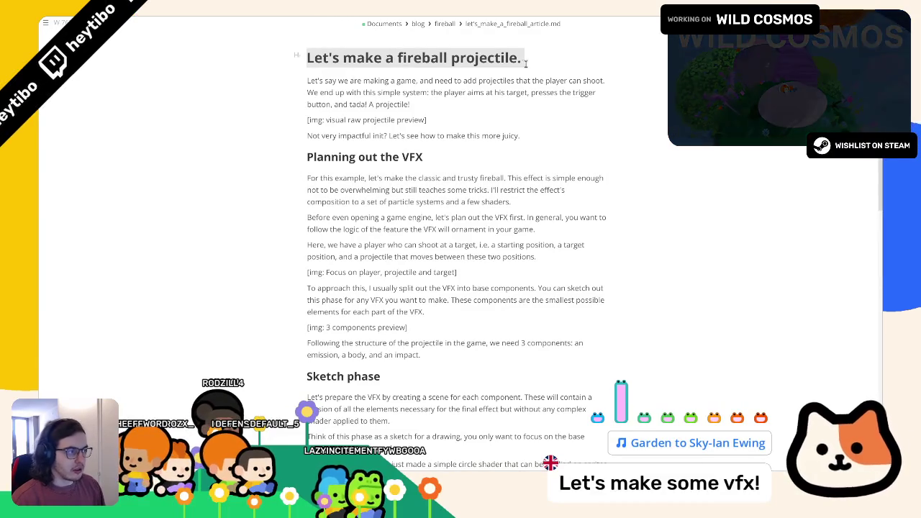
pyautogui.write('CF')
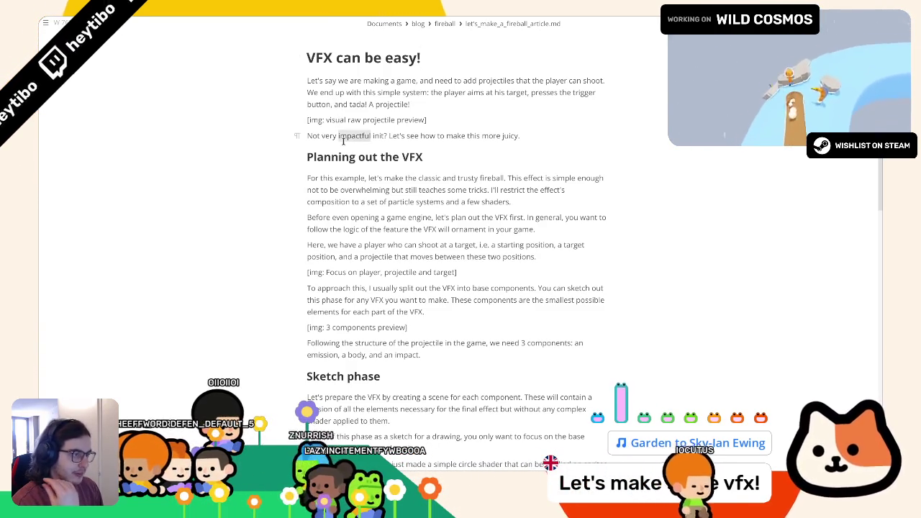
pyautogui.moveTo(370, 136); pyautogui.dragTo(555, 150)
pyautogui.click(554, 149)
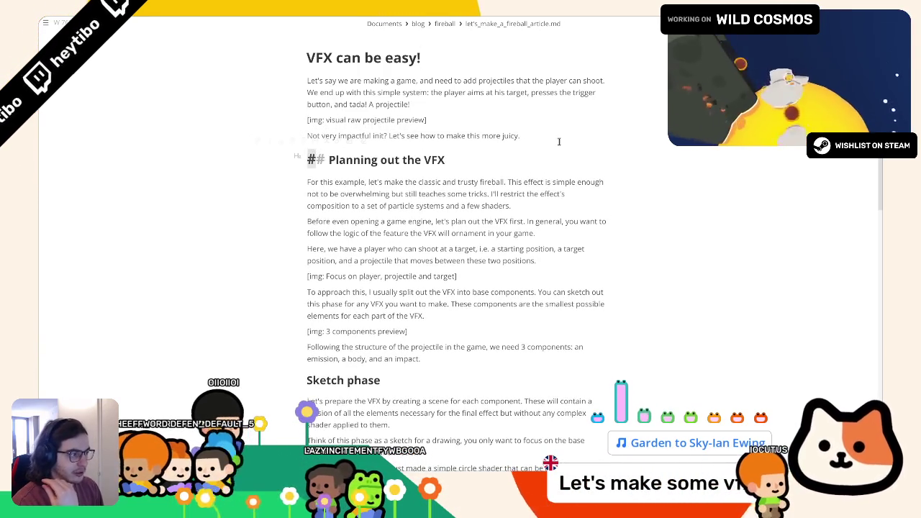
pyautogui.doubleClick(352, 187)
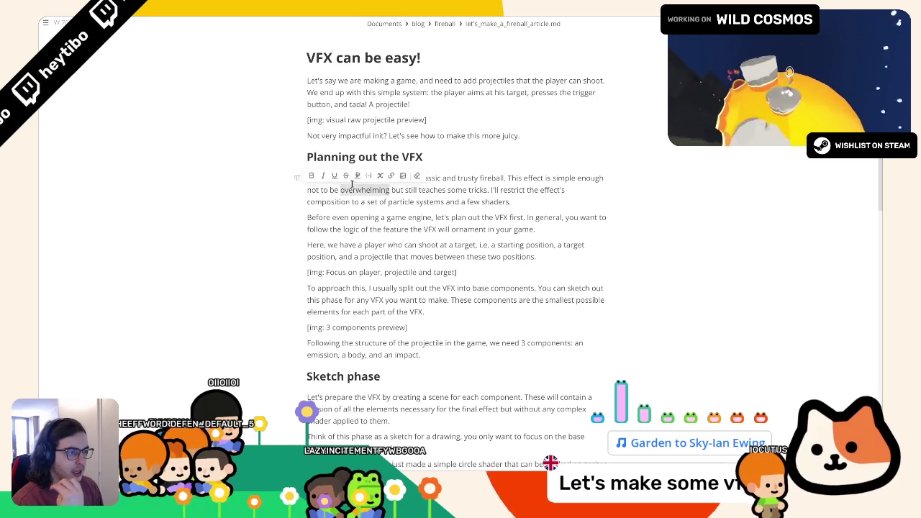
pyautogui.tripleClick(504, 169)
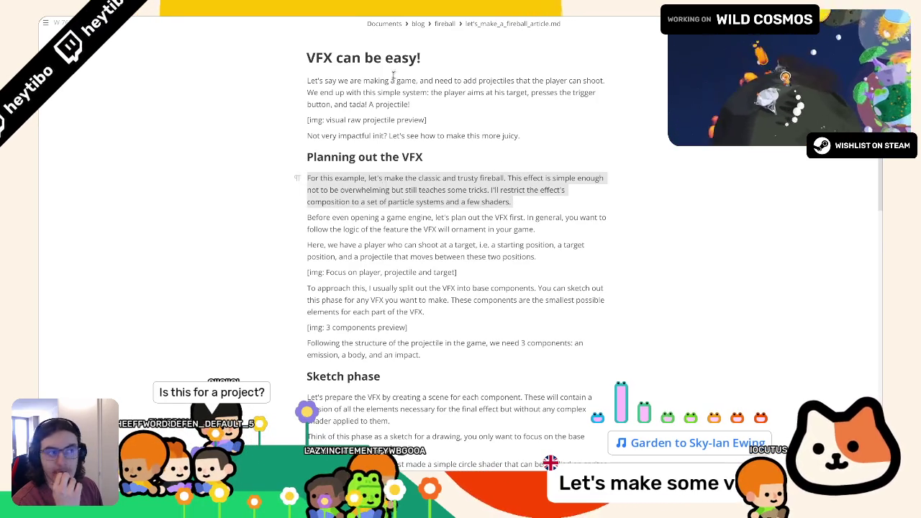
pyautogui.hotkey('alt', 'Tab')
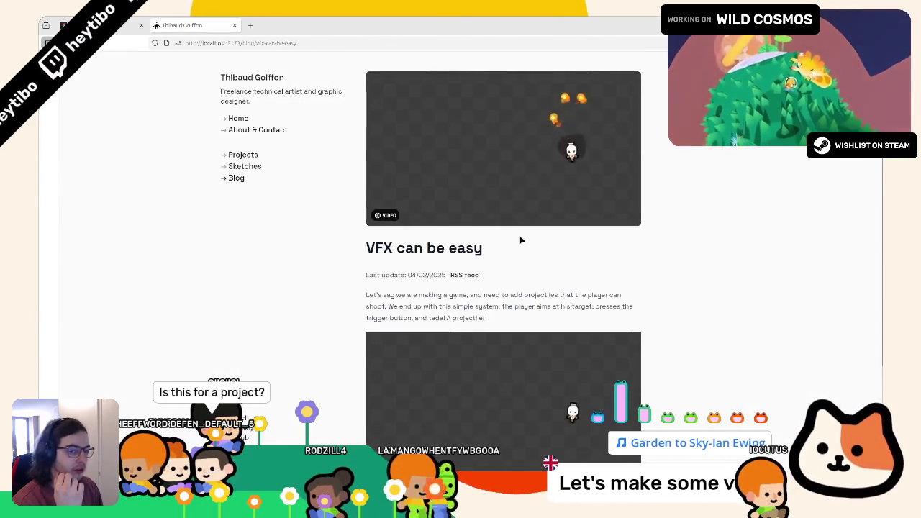
# Step: Scroll the published post, glance at vfx-can-be-easy.md, then bring the Typora draft forward
pyautogui.scroll(-1, 497, 267)
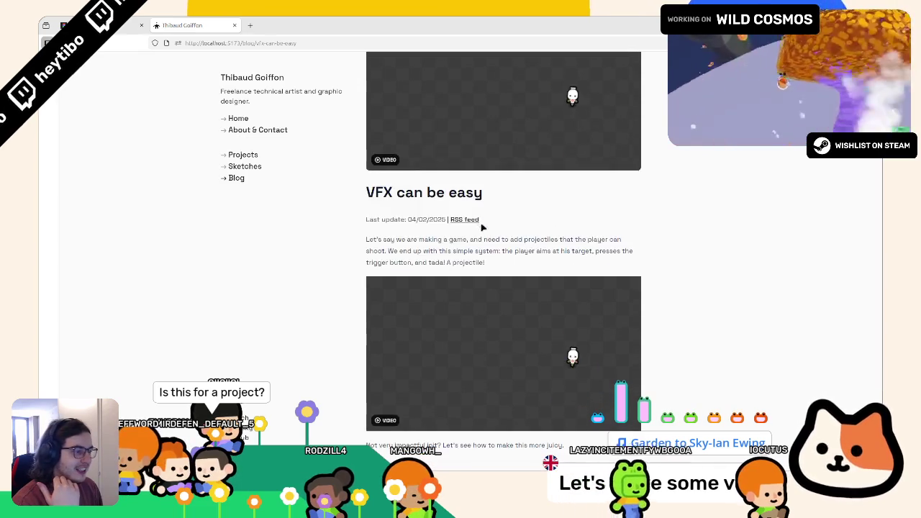
pyautogui.scroll(-1, 481, 226)
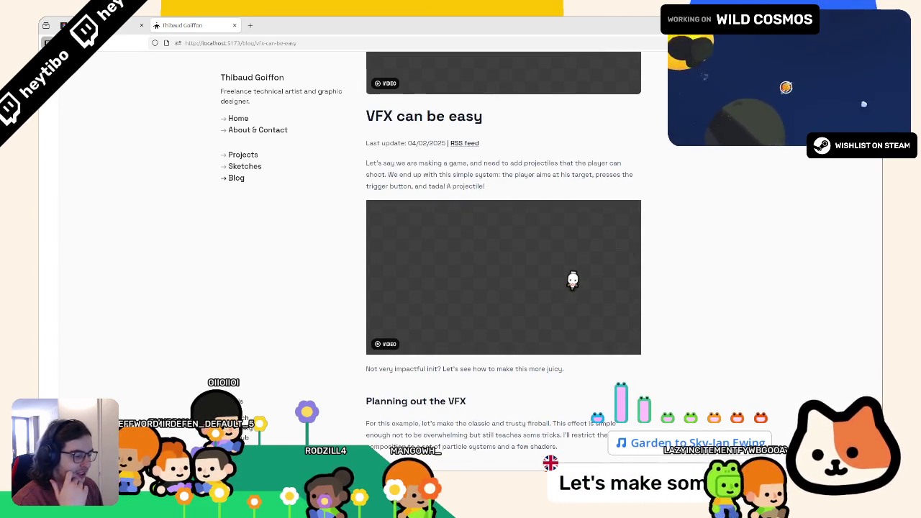
pyautogui.hotkey('alt', 'Tab')
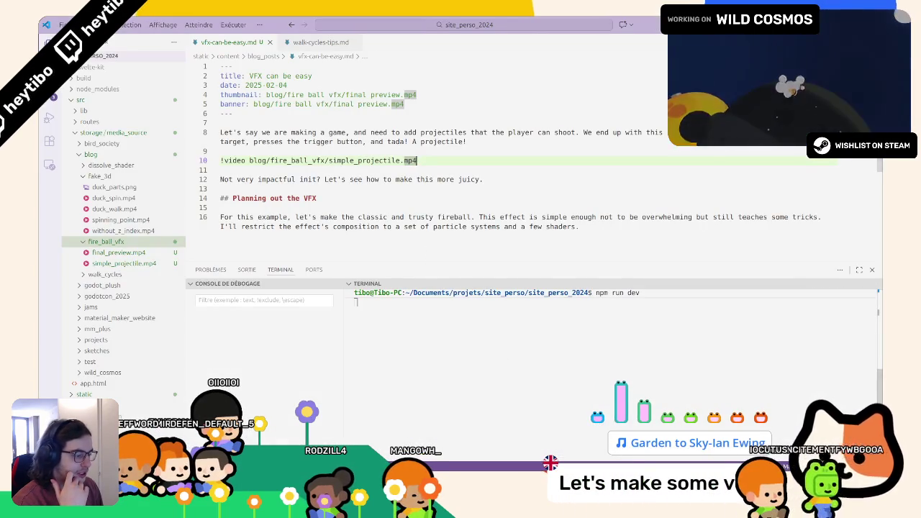
pyautogui.hotkey('alt', 'Tab')
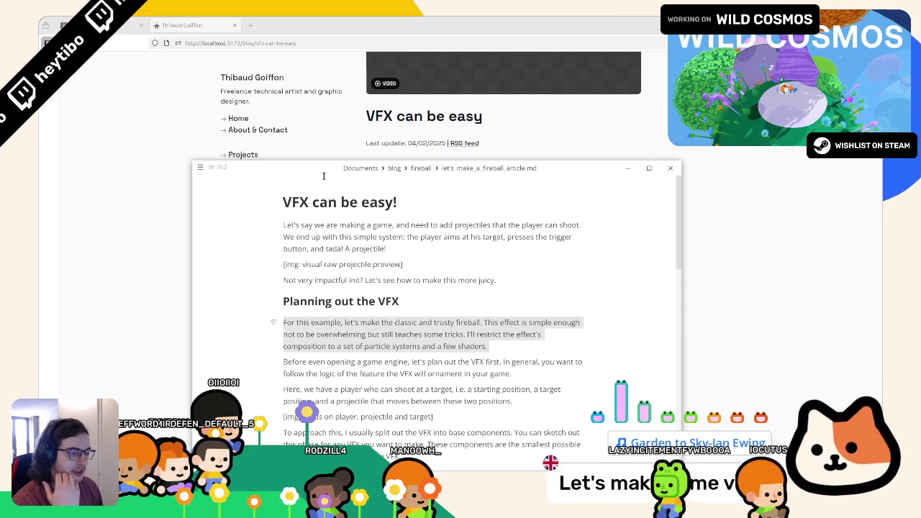
# Step: Read through the planning paragraphs, from the first one to 'Here, we have a player'
pyautogui.moveTo(381, 334); pyautogui.dragTo(449, 346)
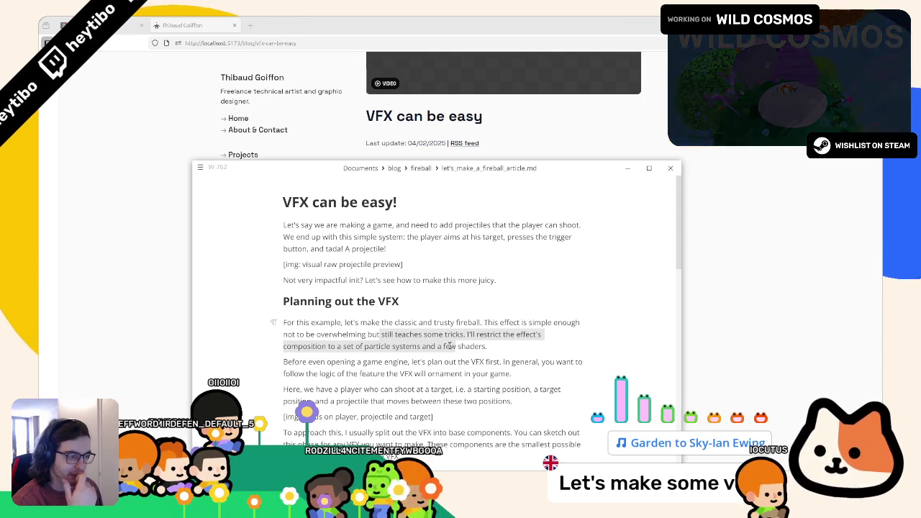
pyautogui.moveTo(449, 346); pyautogui.dragTo(450, 352)
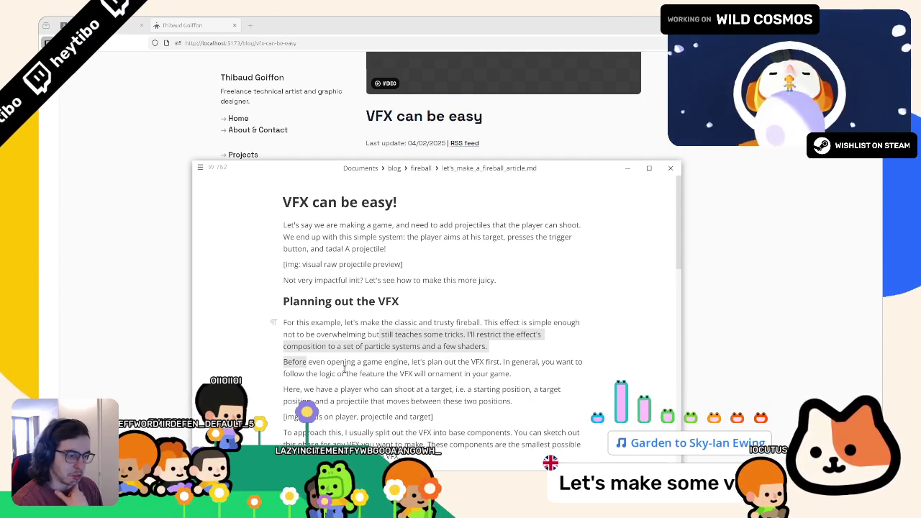
pyautogui.click(309, 361)
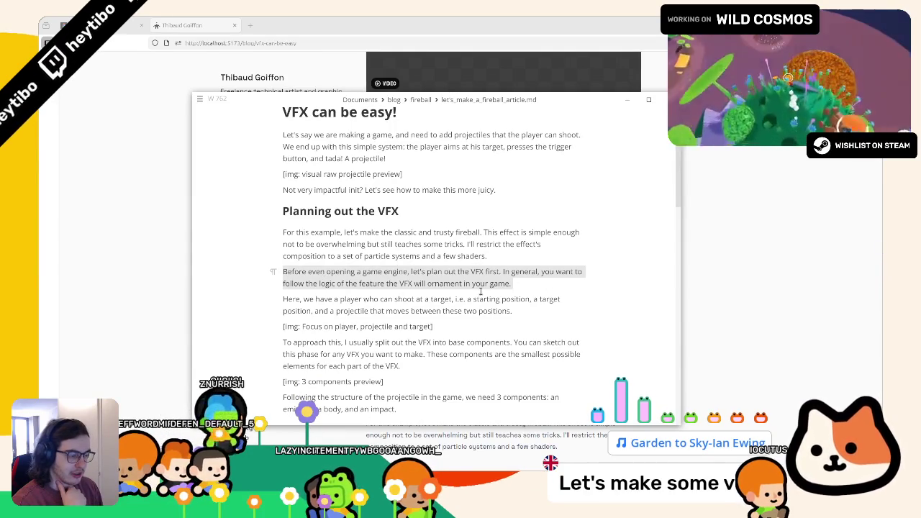
pyautogui.click(322, 302)
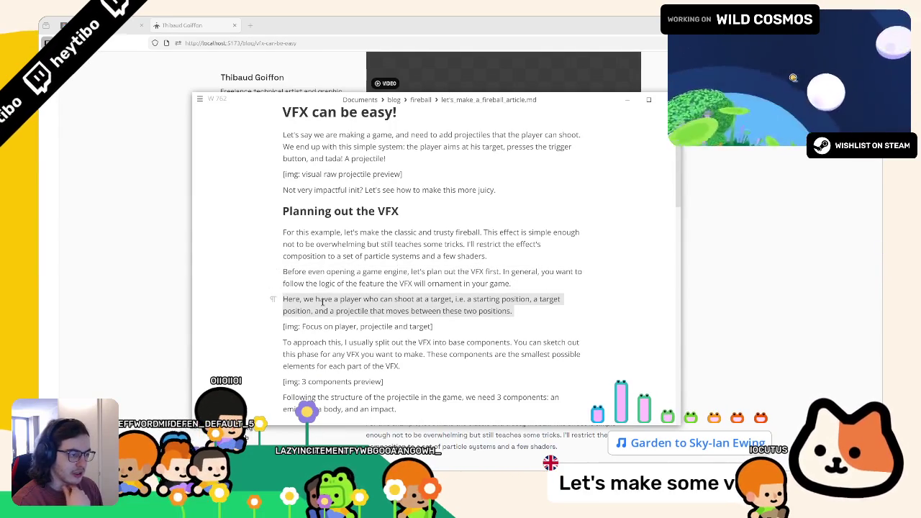
pyautogui.scroll(1, 322, 302)
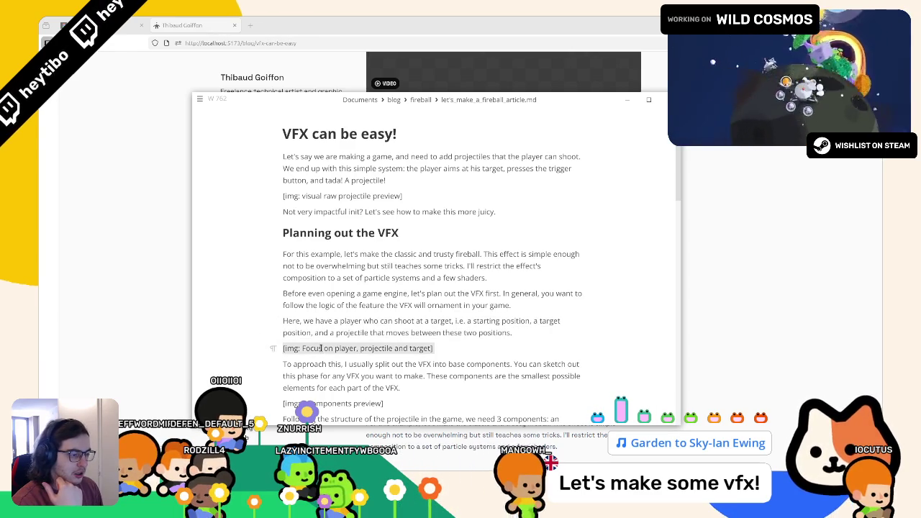
pyautogui.scroll(-1, 321, 348)
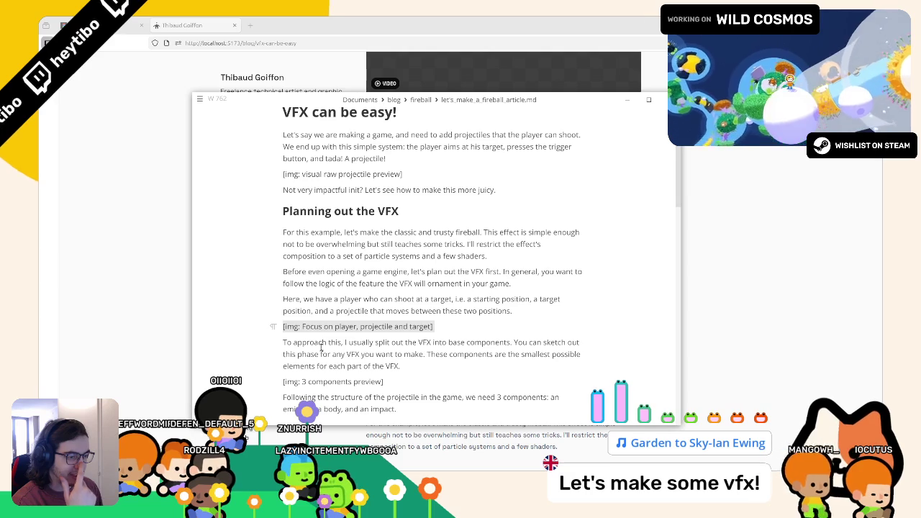
pyautogui.scroll(-3, 321, 348)
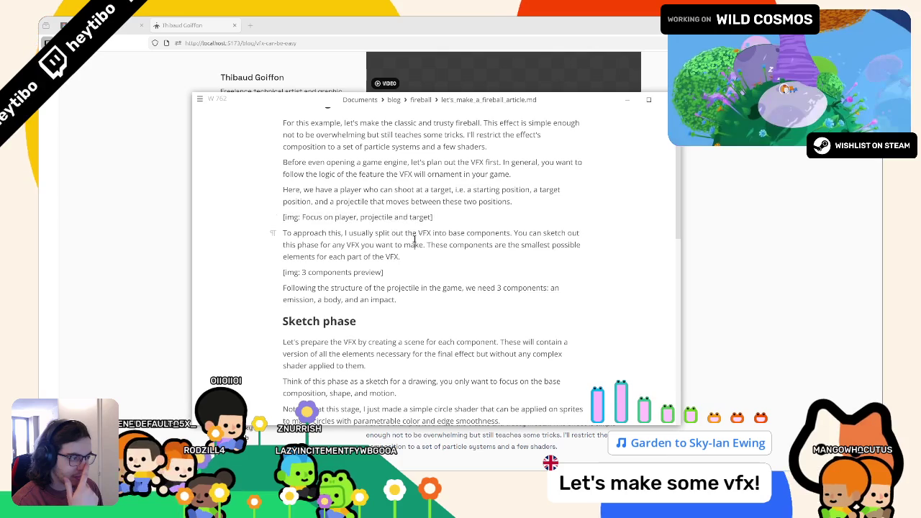
# Step: Review the 'To approach this' paragraph and 3 components placeholder, then bring Figma forward
pyautogui.moveTo(539, 236); pyautogui.dragTo(506, 265)
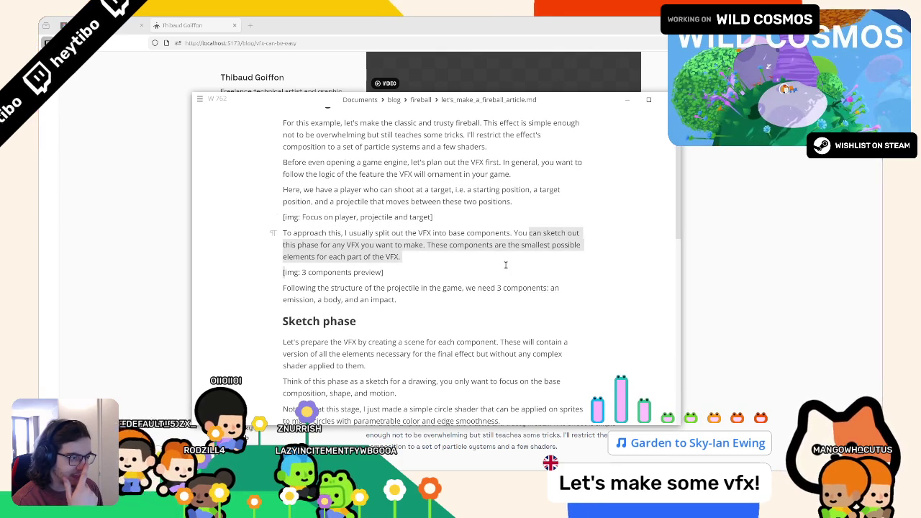
pyautogui.click(418, 258)
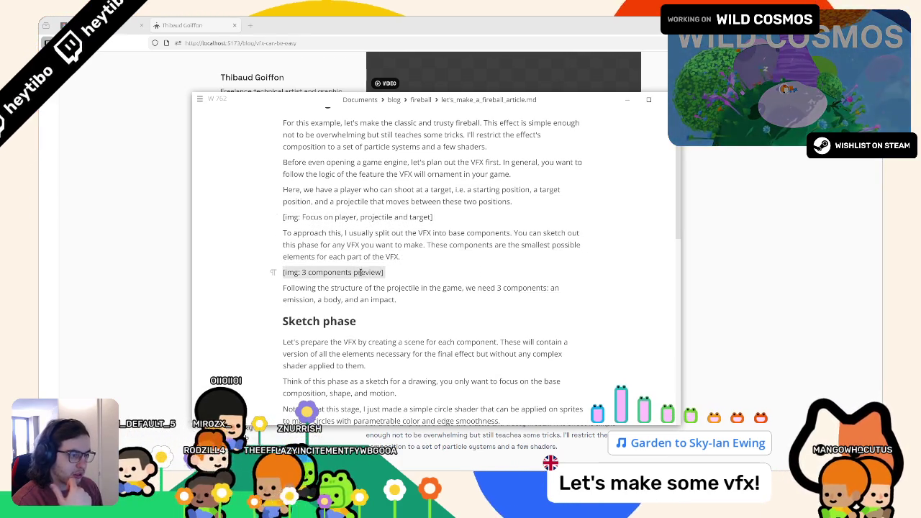
pyautogui.click(378, 289)
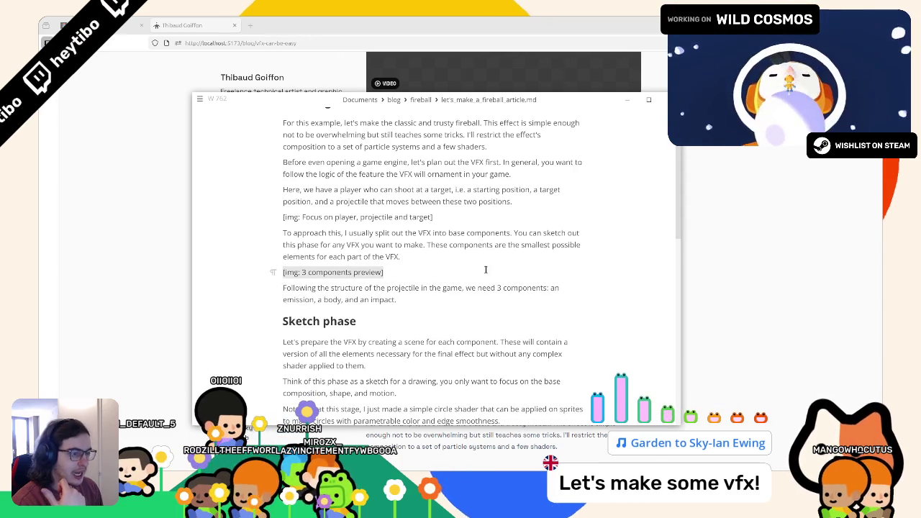
pyautogui.moveTo(374, 466)
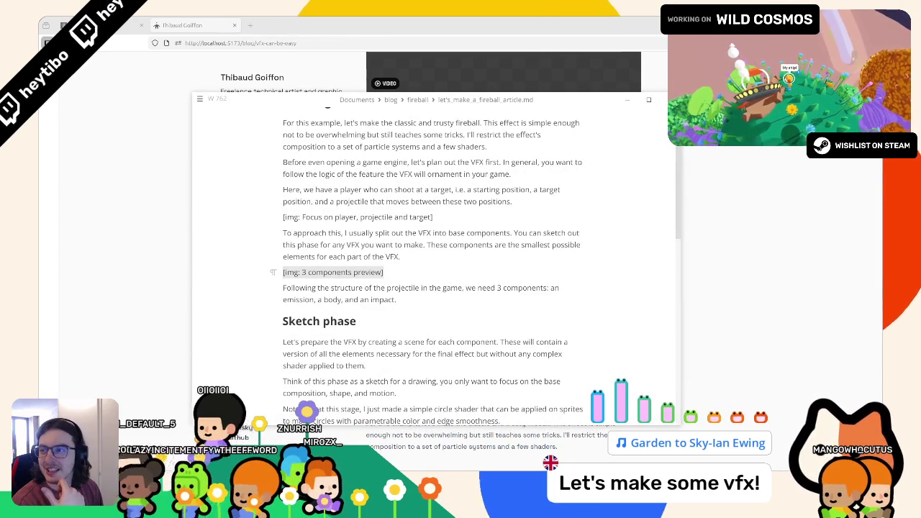
pyautogui.click(374, 460)
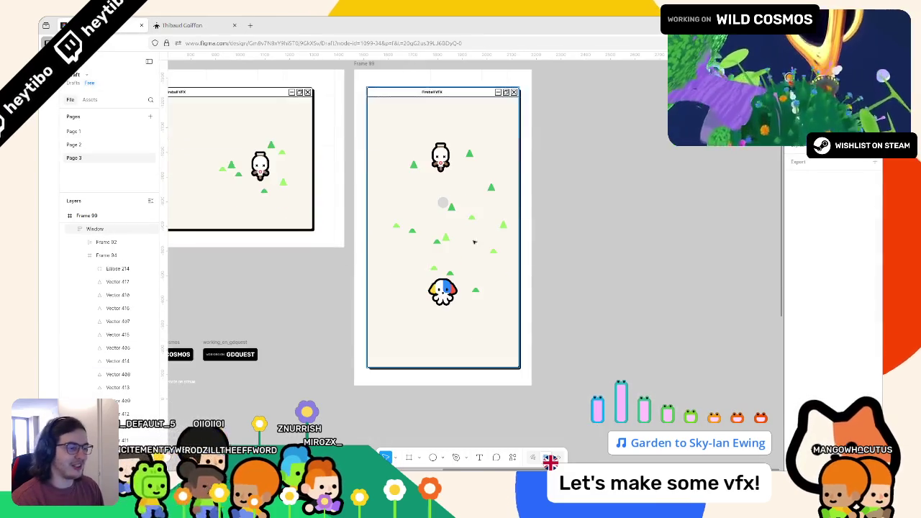
# Step: Switch to Page 3 in Figma's Pages panel and pan across its frames, then return to the draft
pyautogui.scroll(-5, 445, 243)
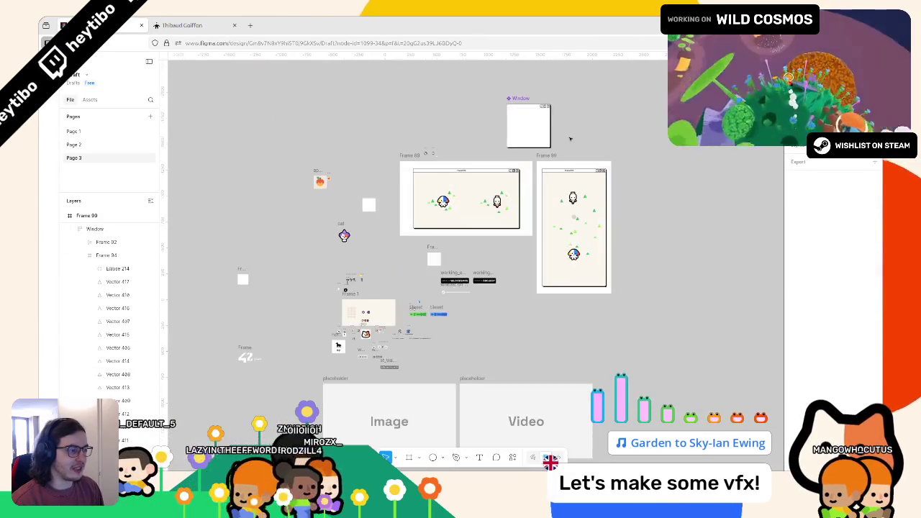
pyautogui.scroll(2, 569, 138)
pyautogui.click(93, 143)
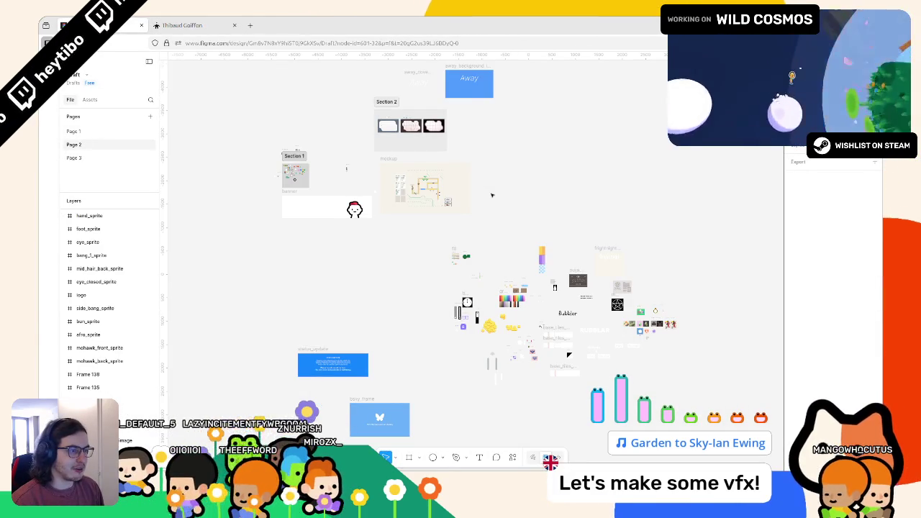
pyautogui.click(85, 157)
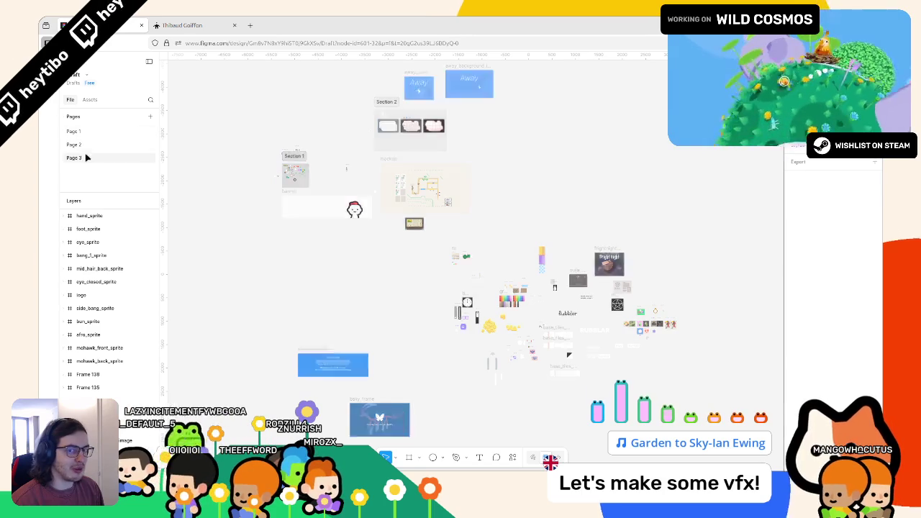
pyautogui.click(86, 157)
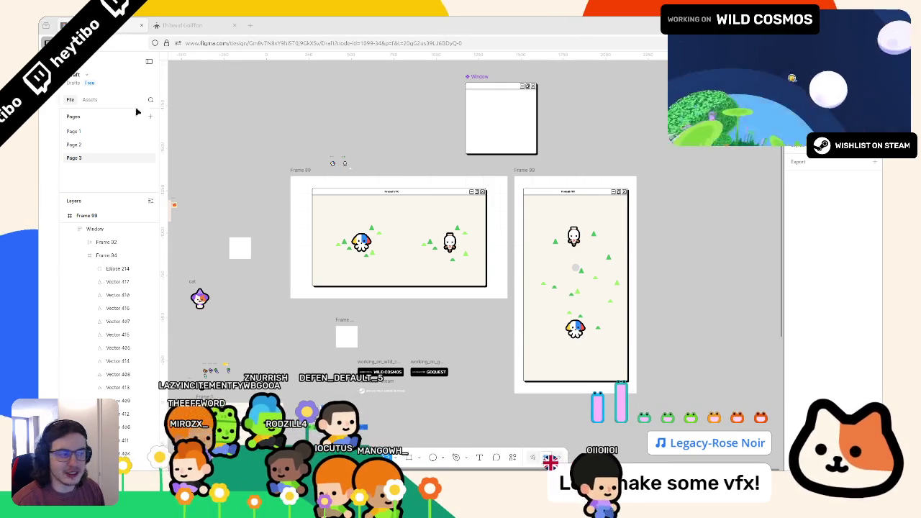
pyautogui.scroll(-5, 692, 223)
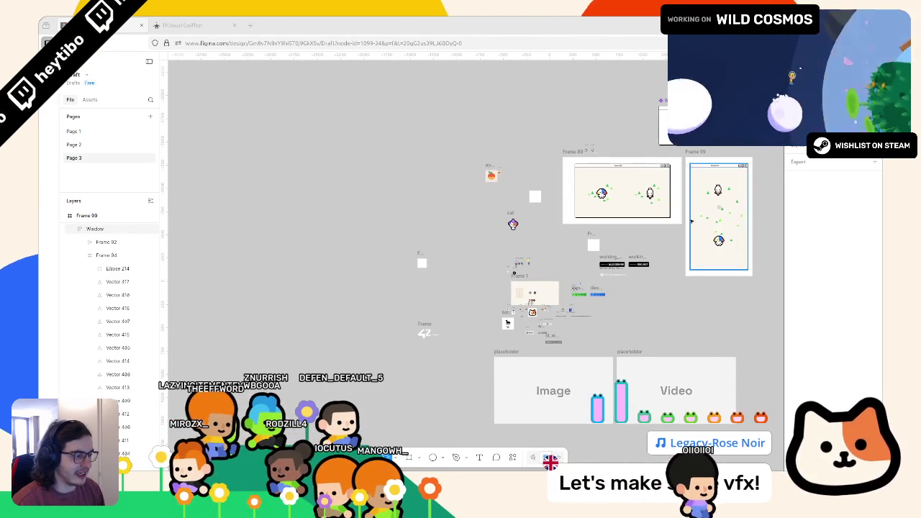
pyautogui.hscroll(3, 692, 223)
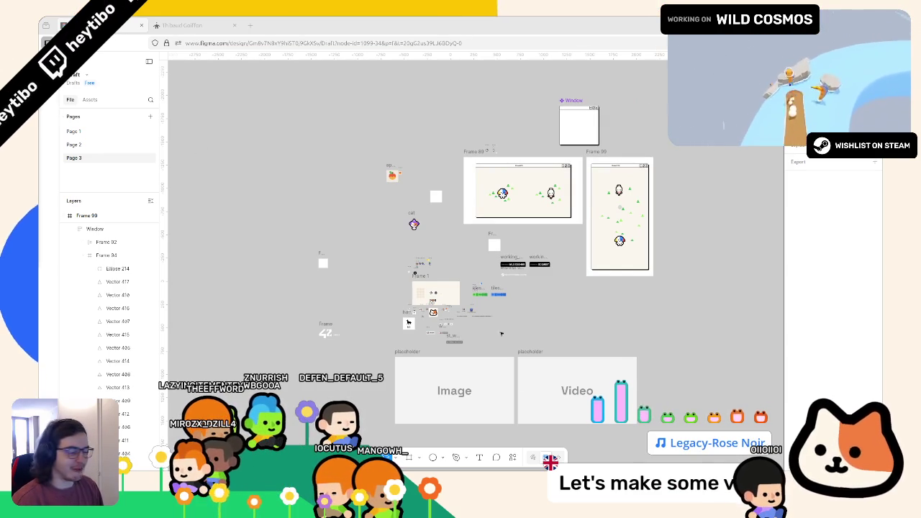
pyautogui.hotkey('alt', 'Tab')
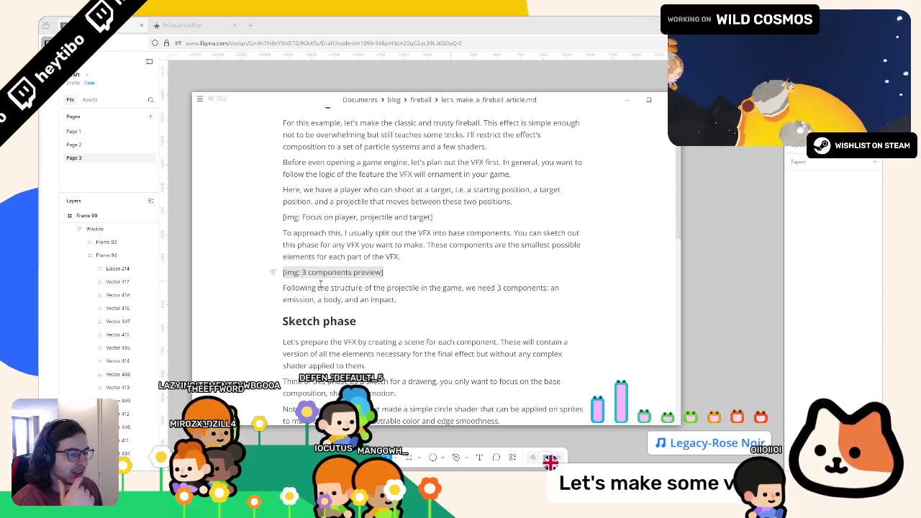
# Step: Read the components placeholder and the 'Following the structure' and 'Let's prepare the VFX' paragraphs
pyautogui.doubleClick(319, 273)
pyautogui.moveTo(367, 273); pyautogui.dragTo(368, 273)
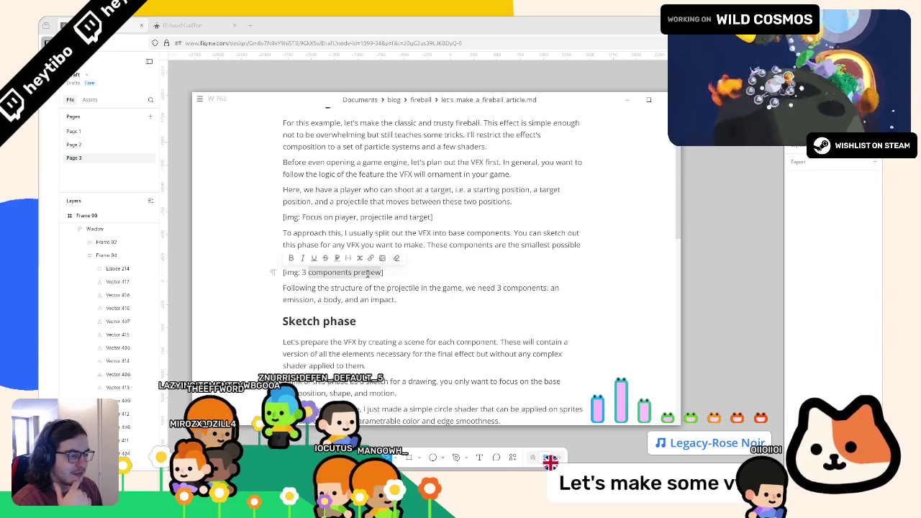
pyautogui.tripleClick(461, 288)
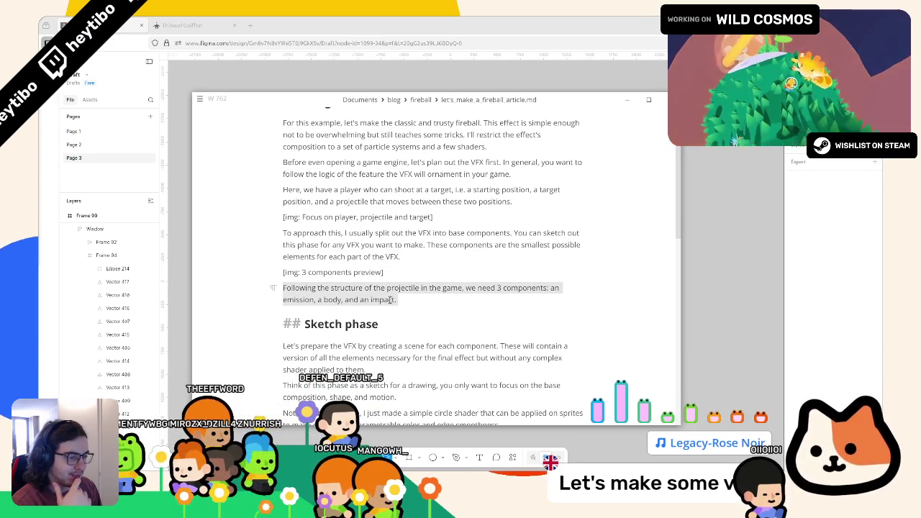
pyautogui.scroll(-1, 395, 300)
pyautogui.scroll(2, 353, 273)
pyautogui.scroll(-3, 309, 309)
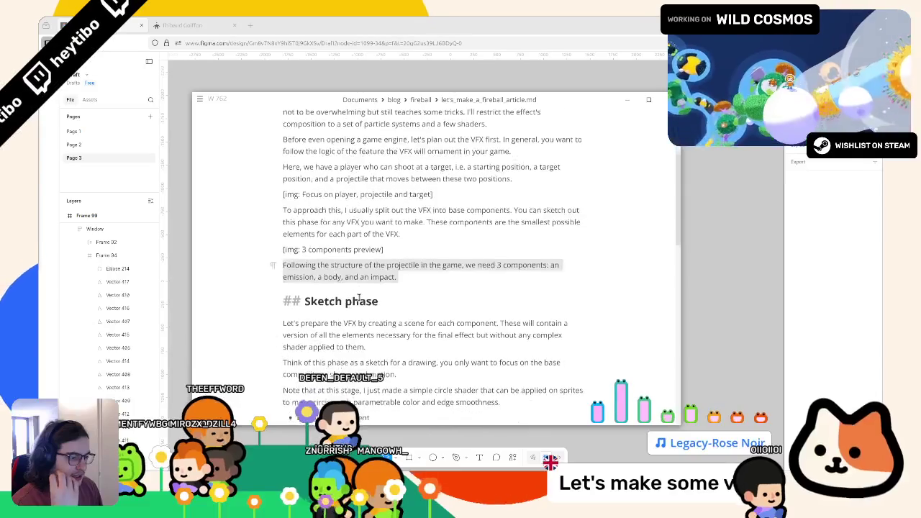
pyautogui.tripleClick(301, 311)
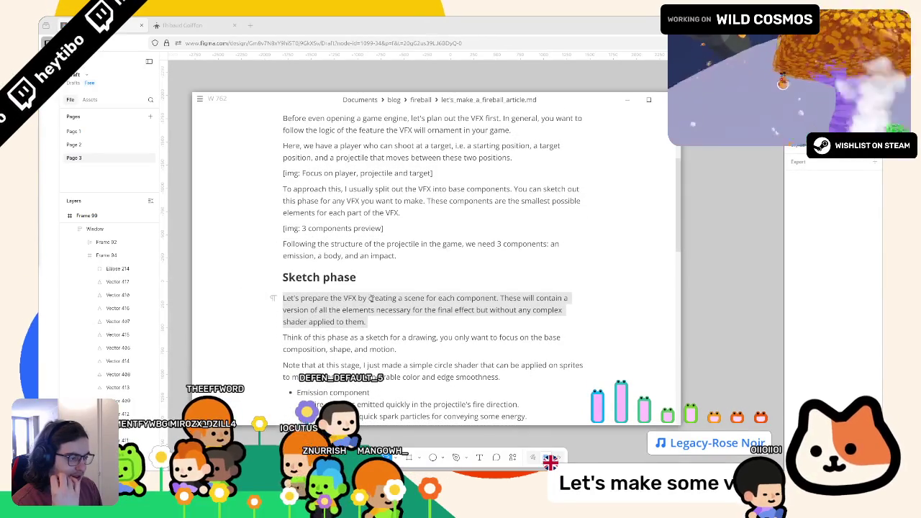
# Step: Read the 'Think of this phase' paragraph and the Emission list's spark particles line, then switch to Godot
pyautogui.scroll(-1, 500, 305)
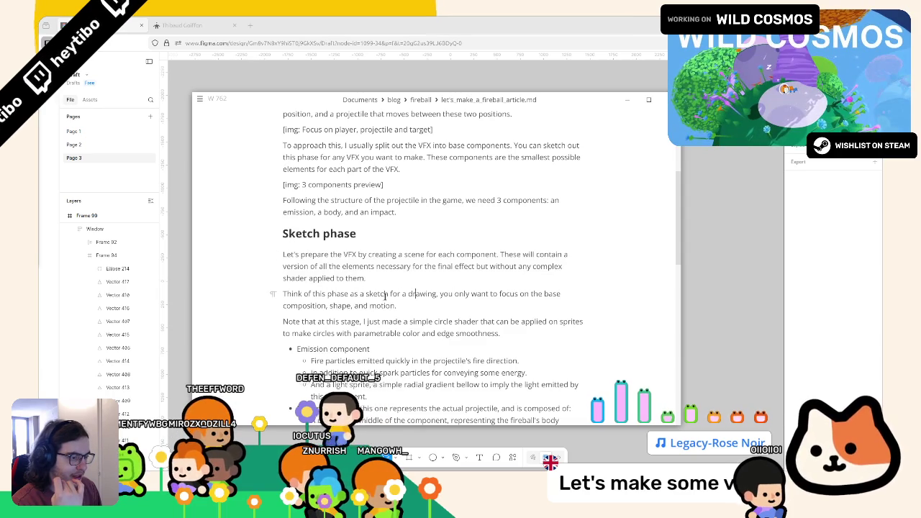
pyautogui.tripleClick(372, 300)
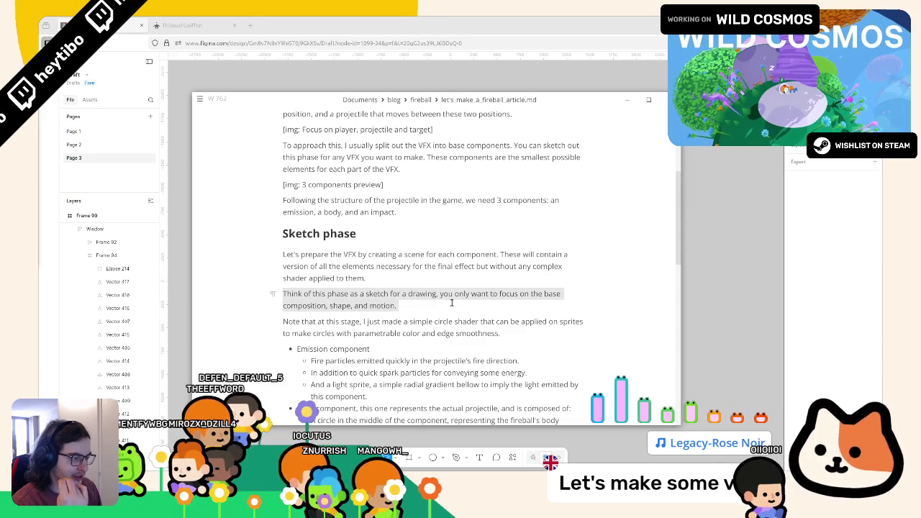
pyautogui.click(485, 305)
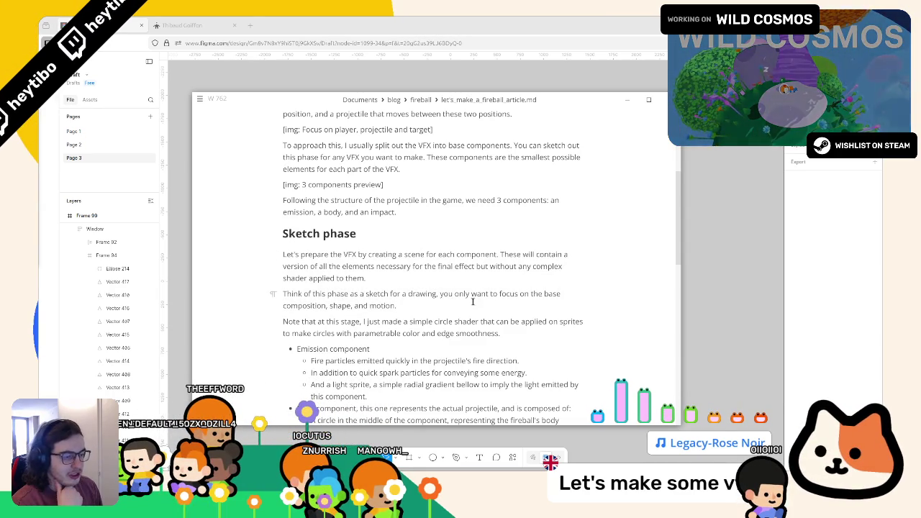
pyautogui.scroll(-1, 471, 301)
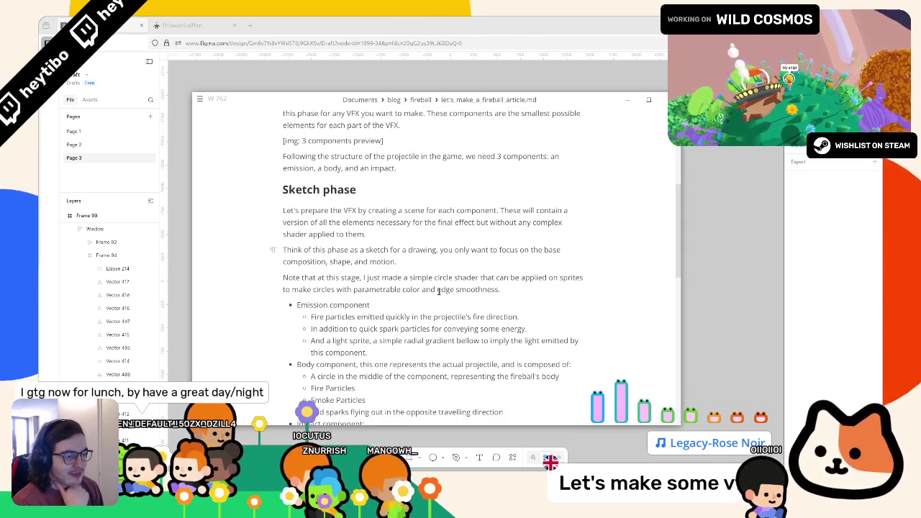
pyautogui.scroll(-2, 435, 292)
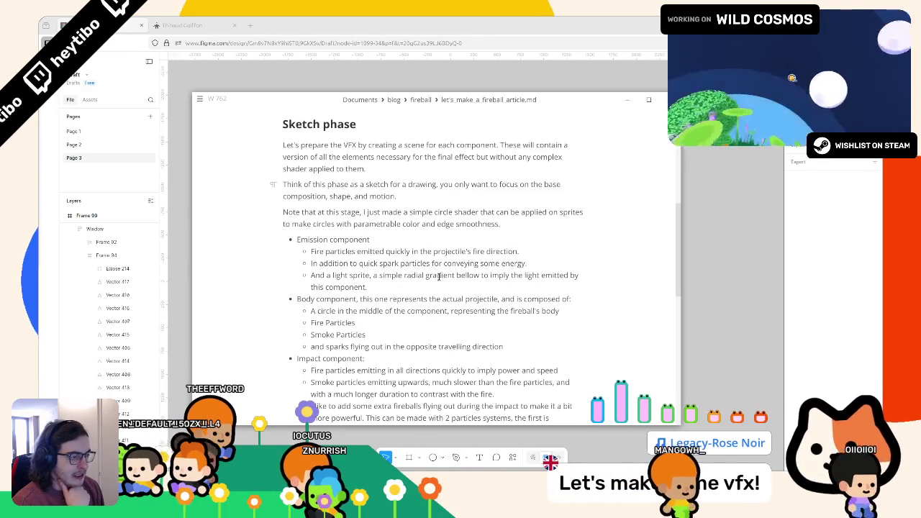
pyautogui.click(439, 263)
pyautogui.hotkey('alt', 'Tab')
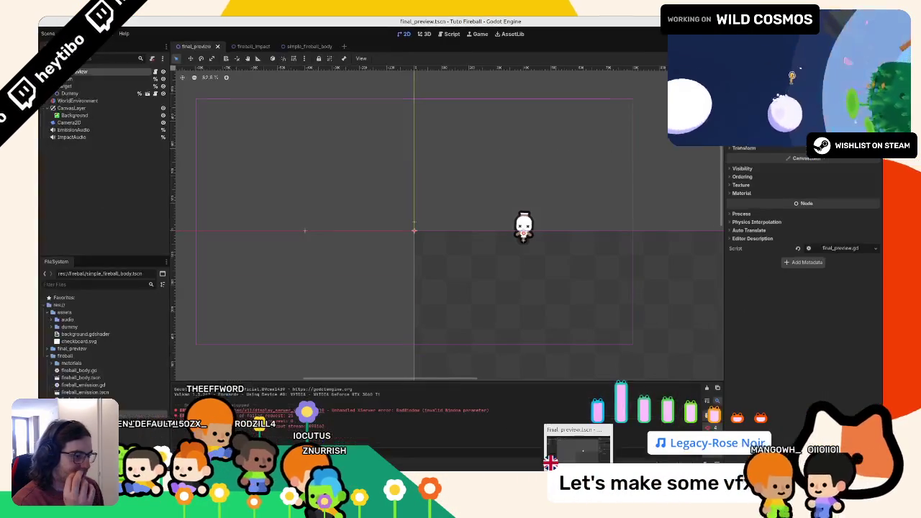
# Step: Switch to the fireball_impact scene and expand the smoke particles' material and its shader
pyautogui.click(251, 46)
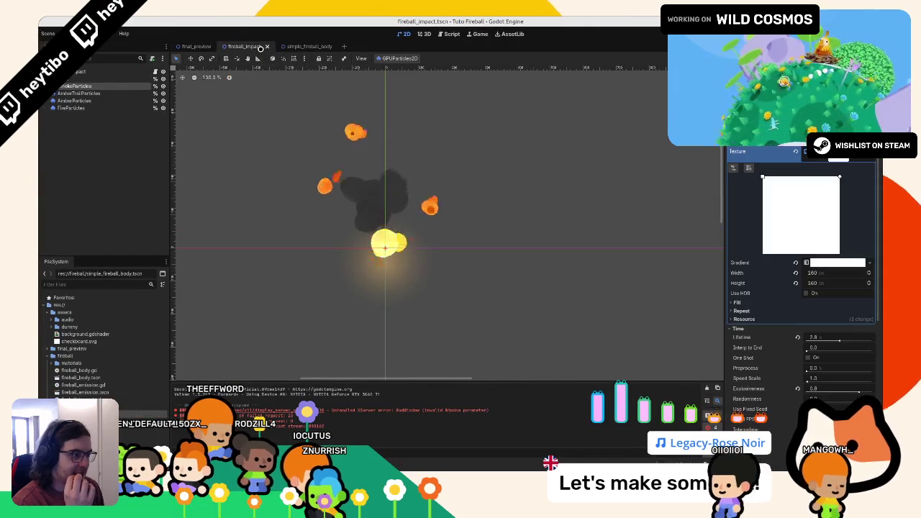
pyautogui.scroll(-8, 798, 274)
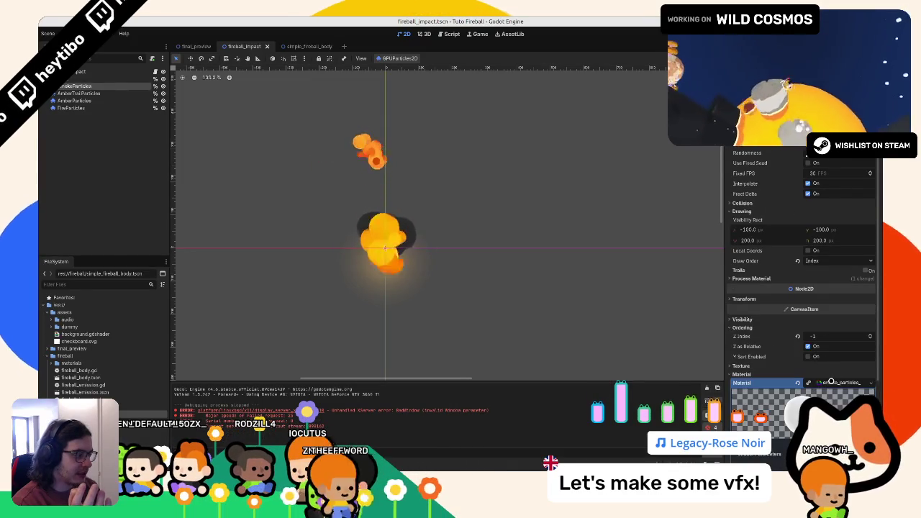
pyautogui.click(838, 382)
pyautogui.click(838, 350)
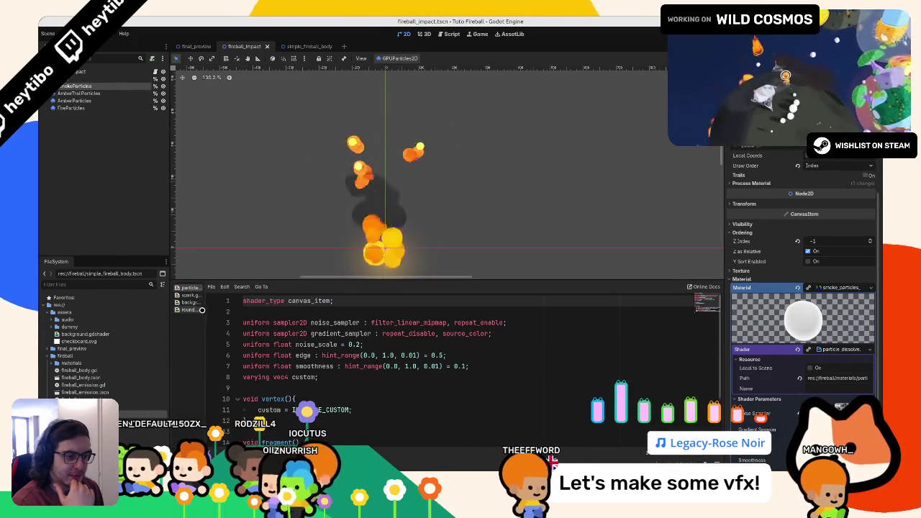
# Step: Scroll particle_dissolve.gdshader to fragment(), checking its dist and smoothness variables, and place the cursor at its end
pyautogui.moveTo(215, 338); pyautogui.dragTo(285, 342)
pyautogui.scroll(-3, 386, 365)
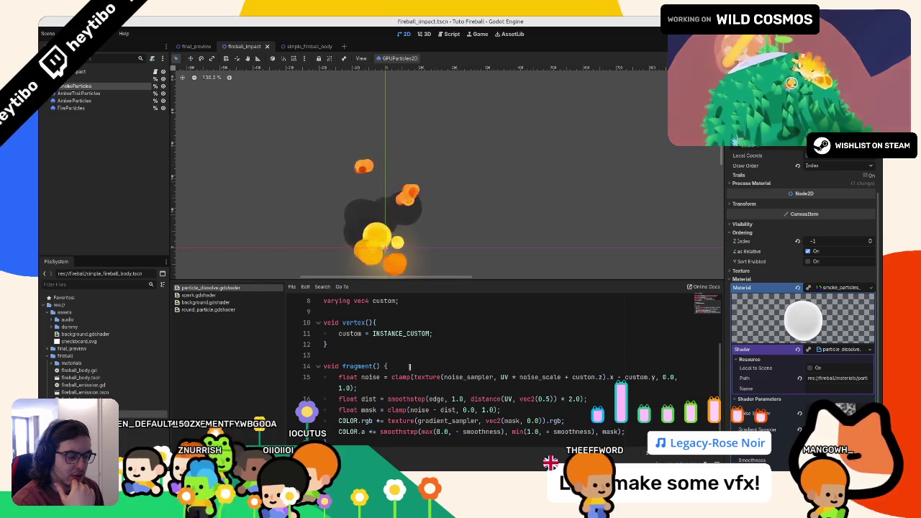
pyautogui.click(405, 367)
pyautogui.scroll(-1, 637, 427)
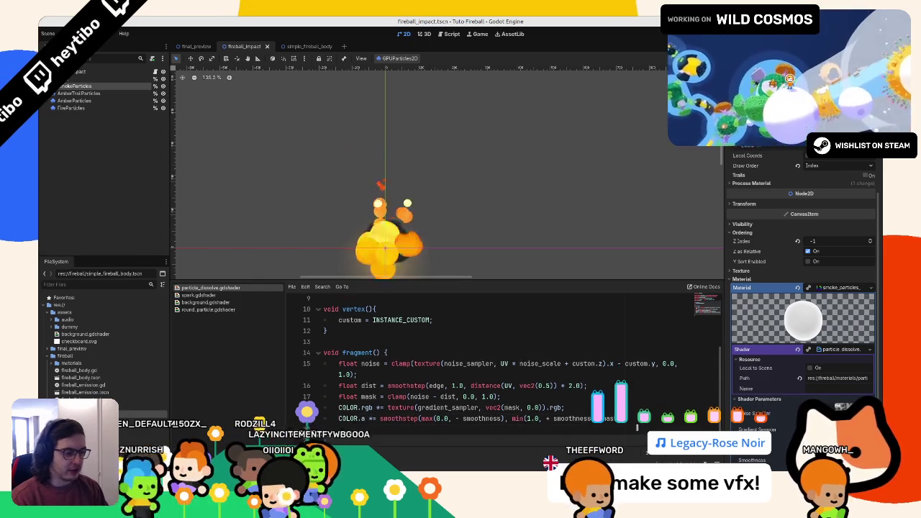
pyautogui.scroll(-1, 558, 430)
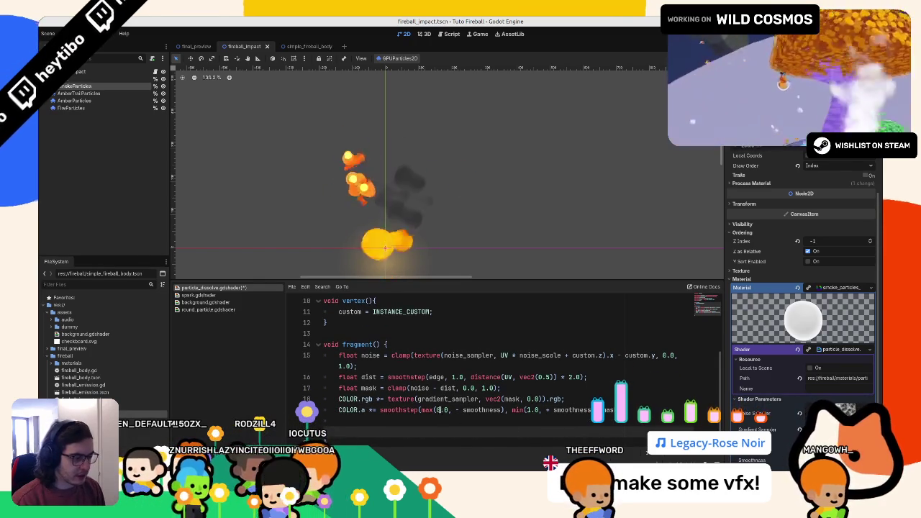
pyautogui.doubleClick(481, 410)
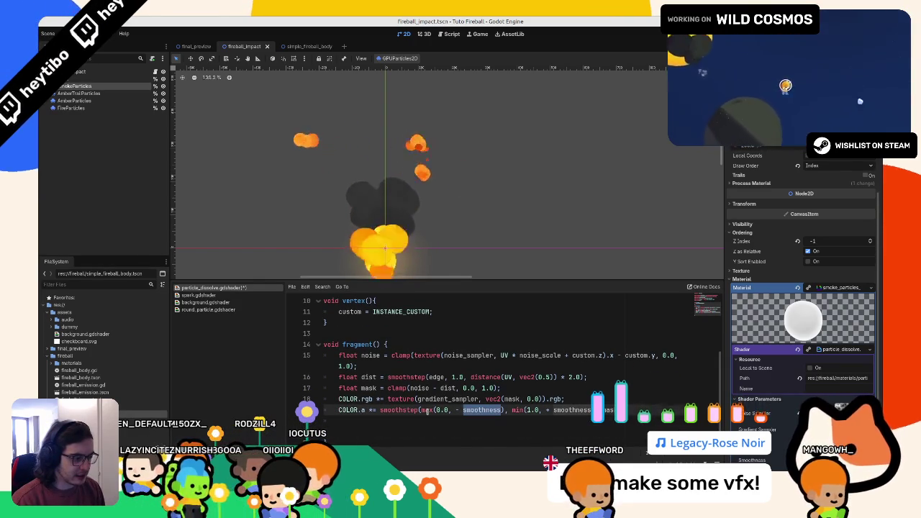
pyautogui.click(373, 389)
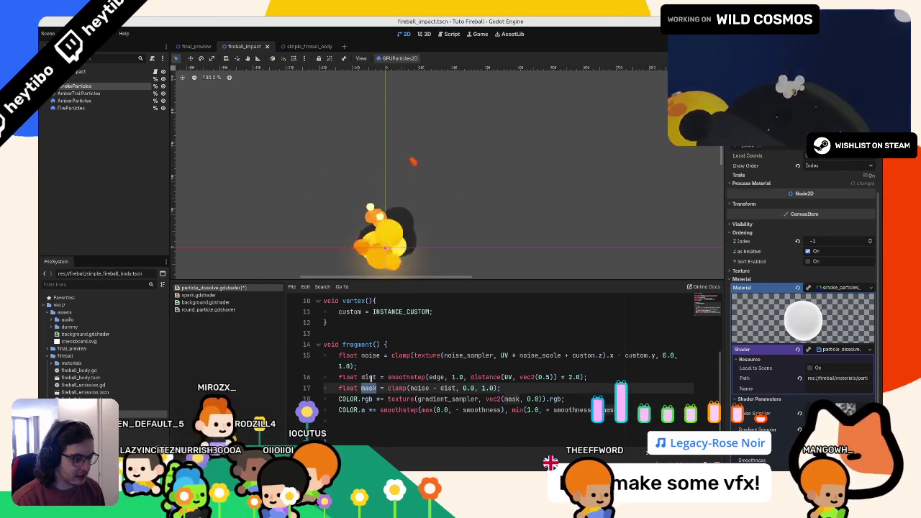
pyautogui.doubleClick(368, 377)
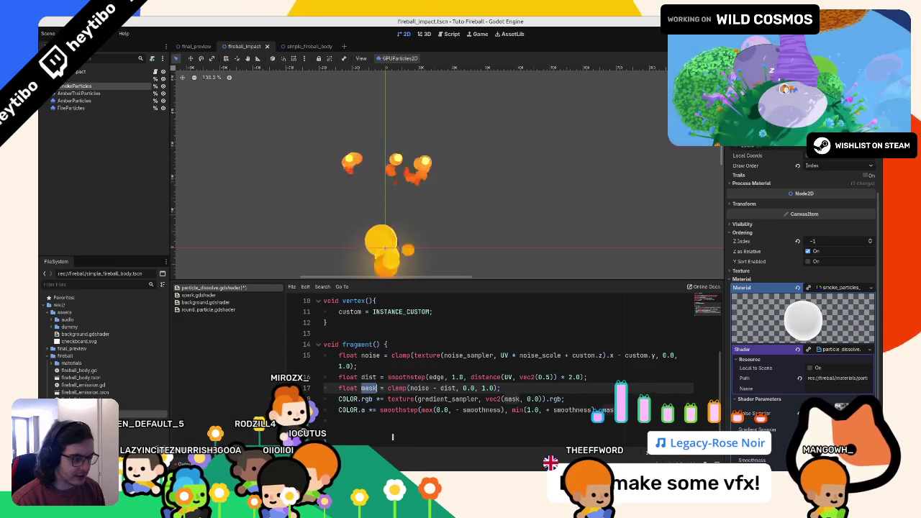
pyautogui.click(392, 430)
# Step: Add 'COLOR.a = mask;' at the end of fragment(), save, then replace mask with dist
pyautogui.write('COLOR')
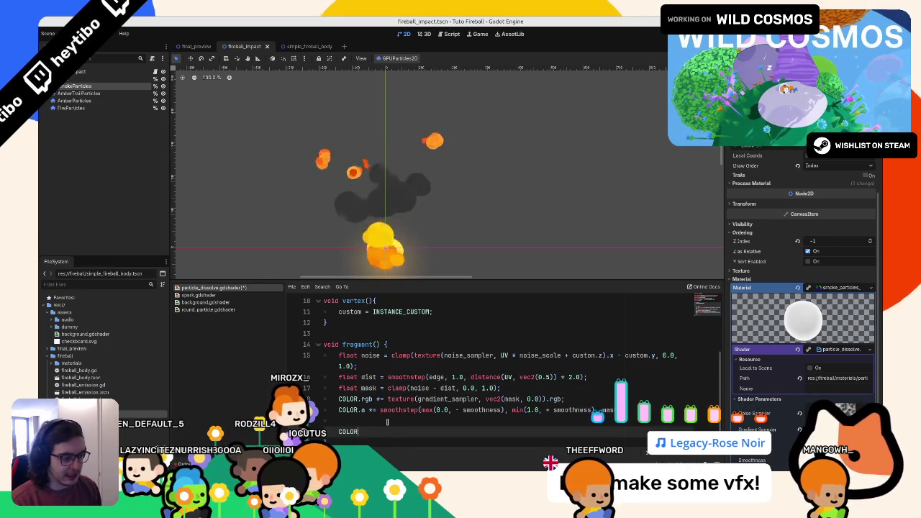
pyautogui.write('.a = mask;')
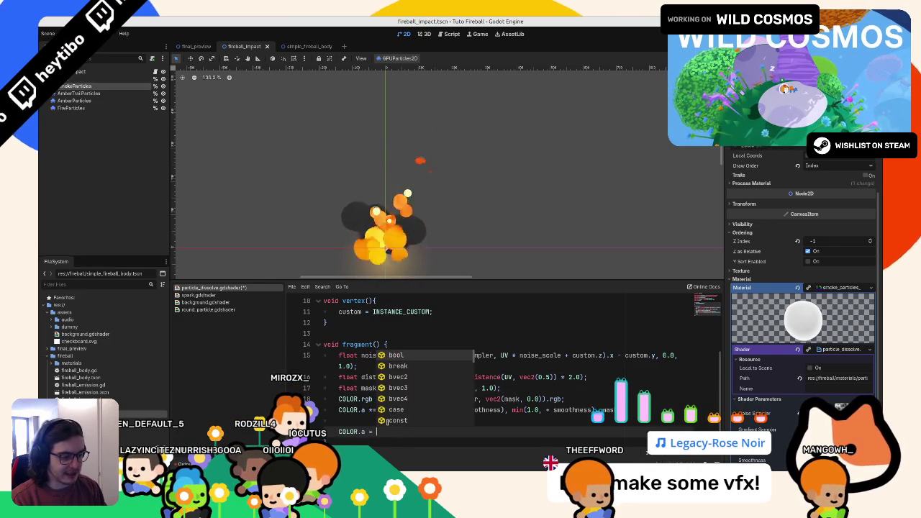
pyautogui.hotkey('ctrl', 's')
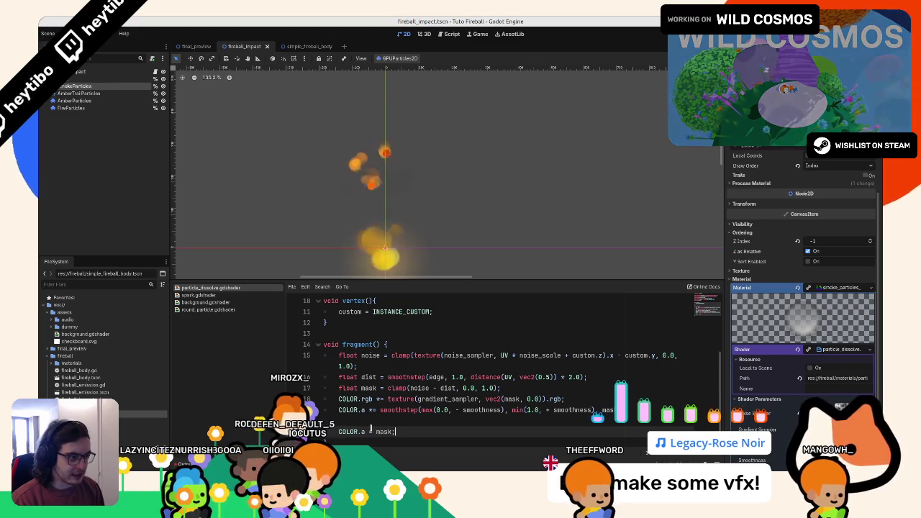
pyautogui.doubleClick(365, 390)
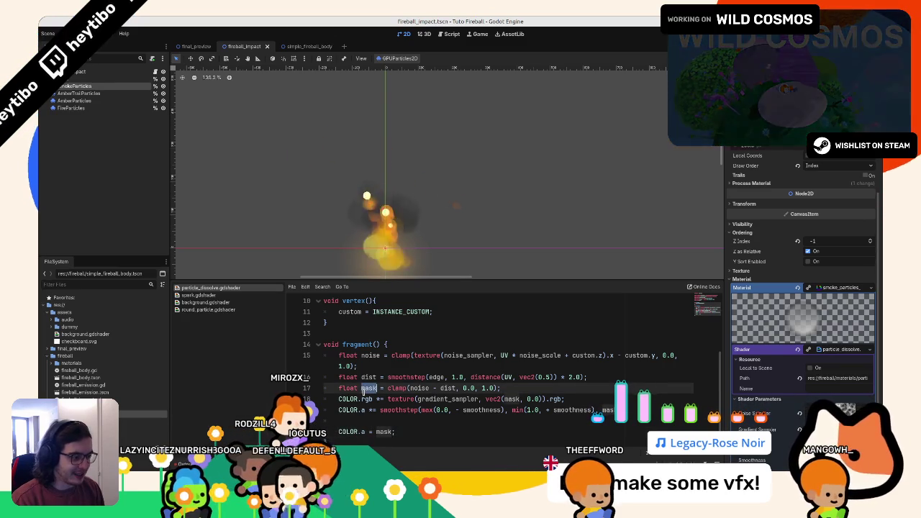
pyautogui.doubleClick(366, 377)
pyautogui.hotkey('ctrl', 'c')
pyautogui.doubleClick(384, 432)
pyautogui.hotkey('ctrl', 'v')
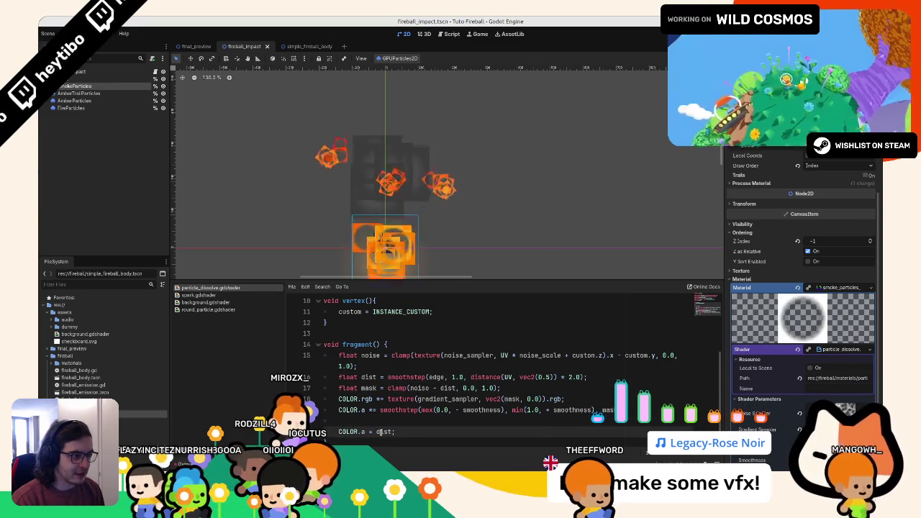
# Step: Make the alpha subtract dist and insert 'COLOR.rgb = vec3(1.0);' above the alpha line
pyautogui.write('1.0 -')
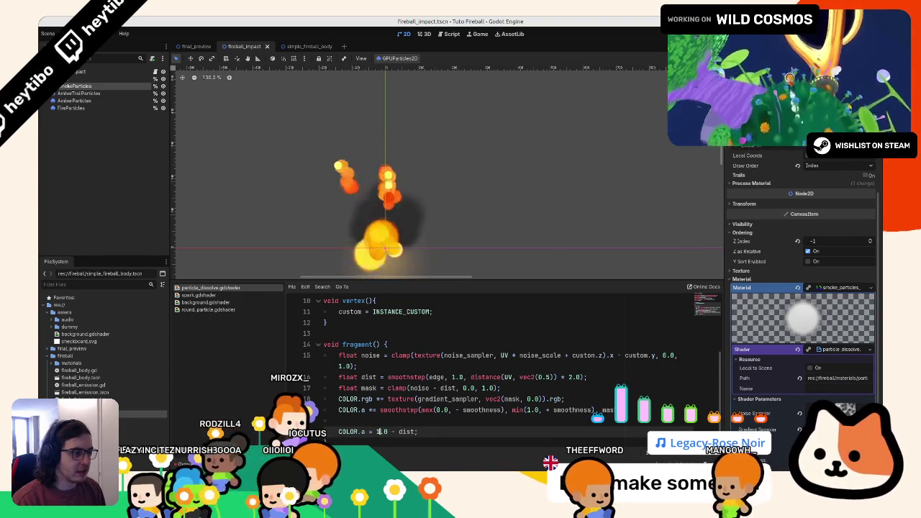
pyautogui.press('Return')
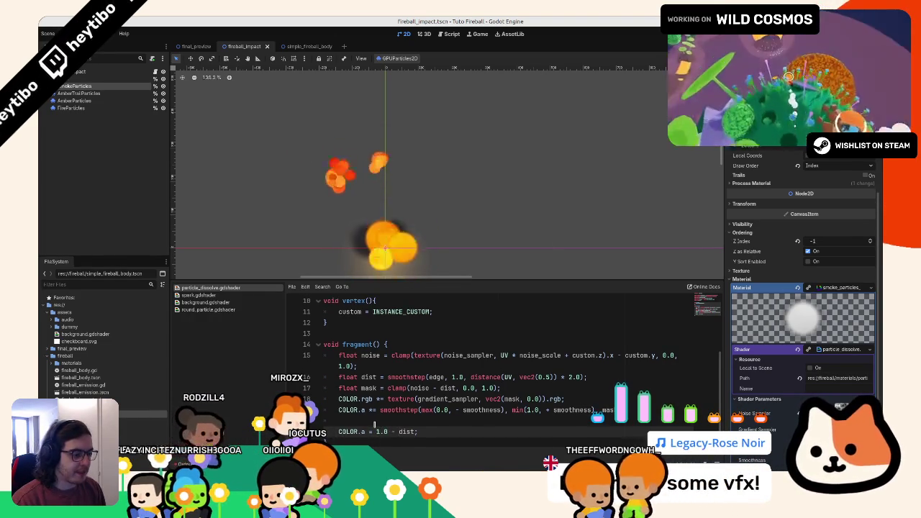
pyautogui.write('COLOR.')
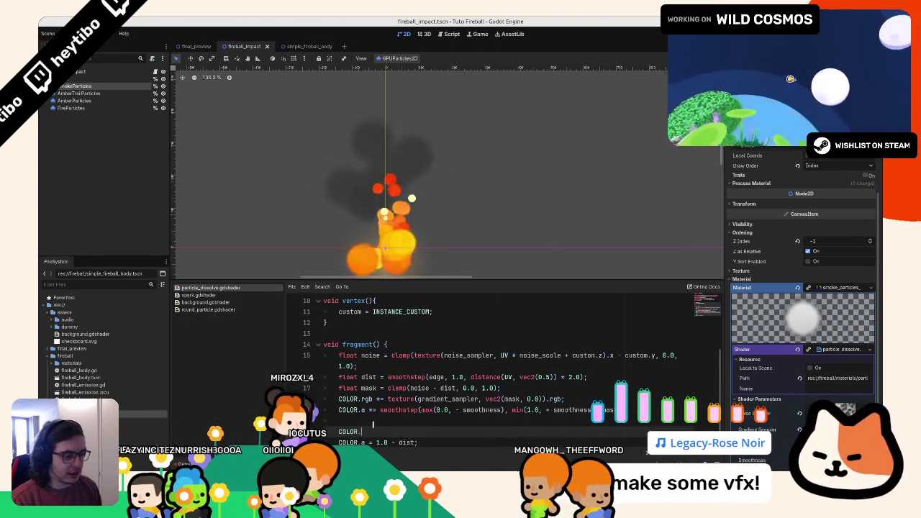
pyautogui.write('rgb = ve')
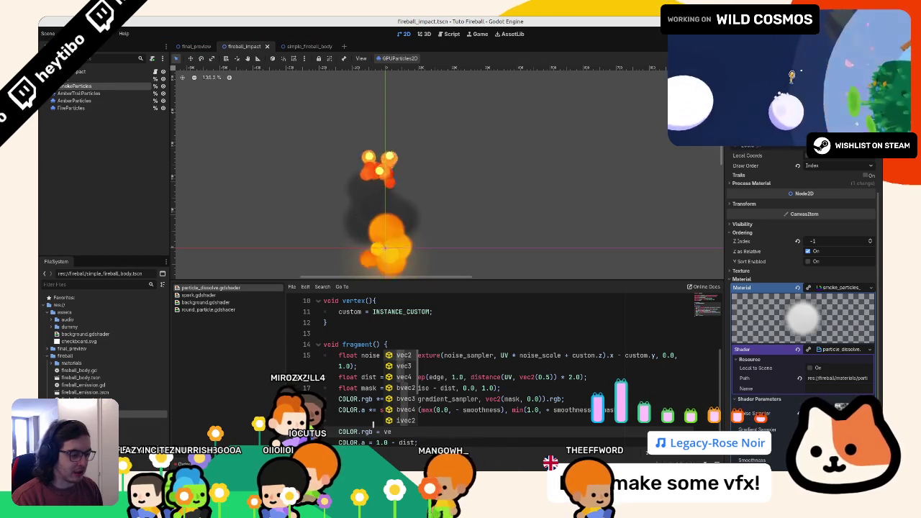
pyautogui.write('c3(1.0);')
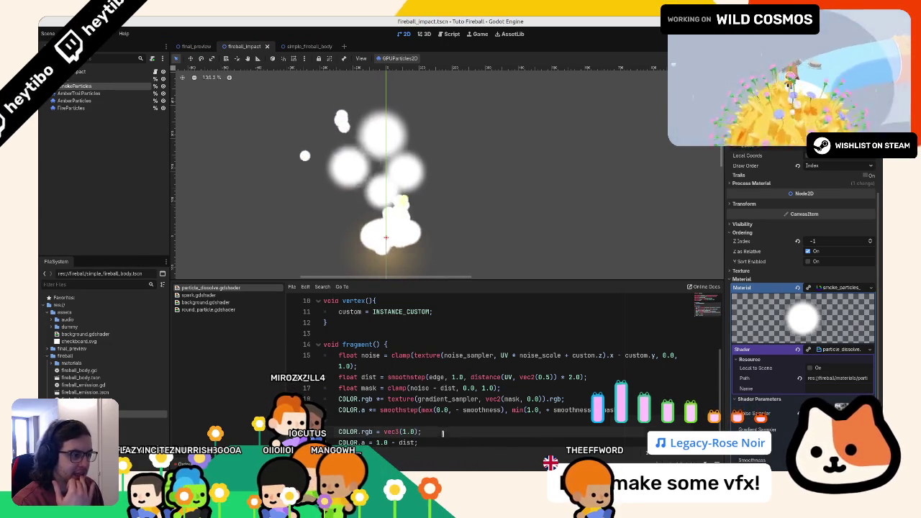
pyautogui.scroll(-1, 443, 433)
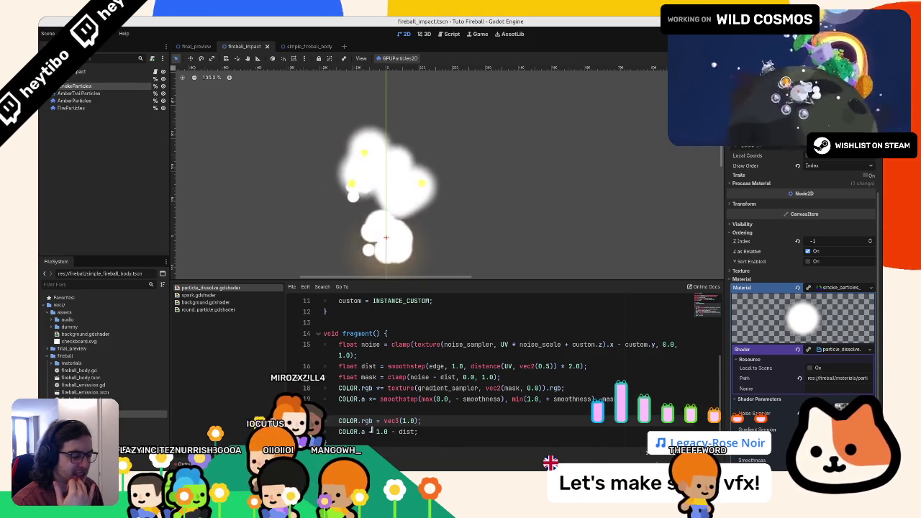
pyautogui.moveTo(380, 432); pyautogui.dragTo(414, 432)
# Step: Change the alpha line to a flat COLOR.a = 1.0 to preview solid masks
pyautogui.press('BackSpace')
pyautogui.write('.0;')
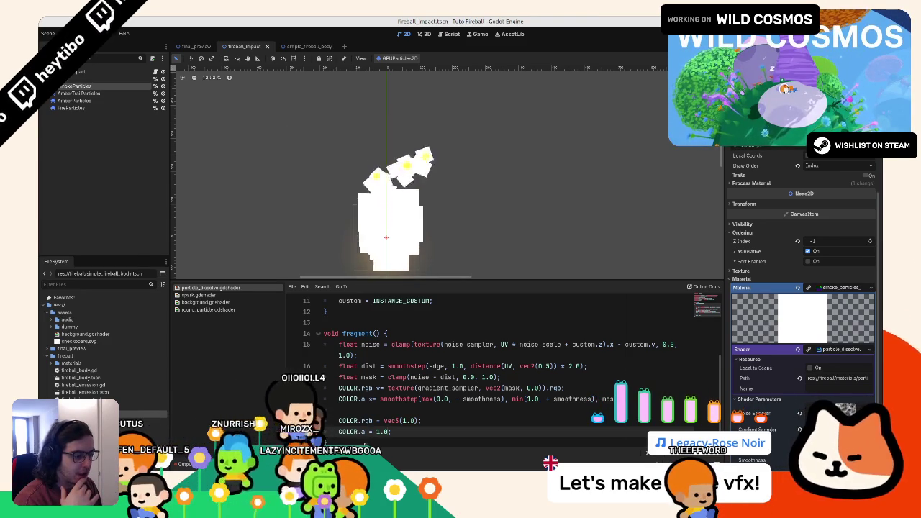
pyautogui.click(387, 420)
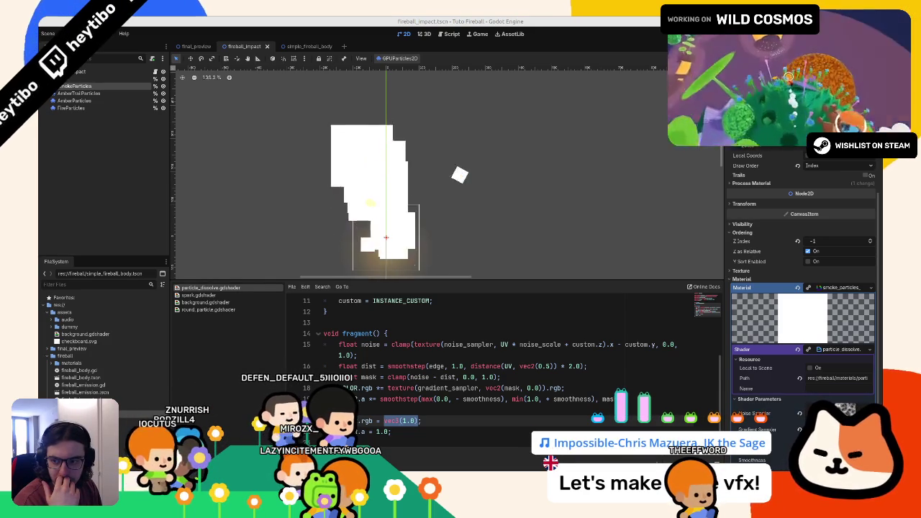
pyautogui.click(370, 364)
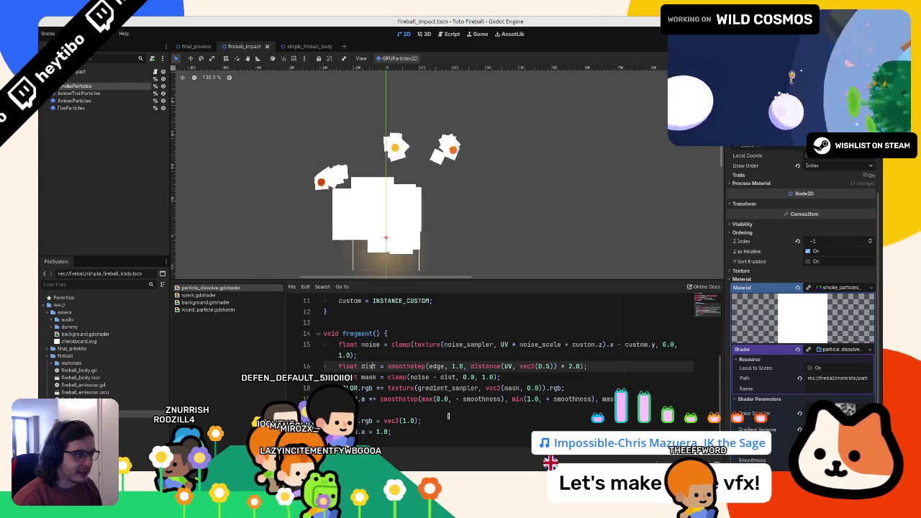
pyautogui.click(412, 431)
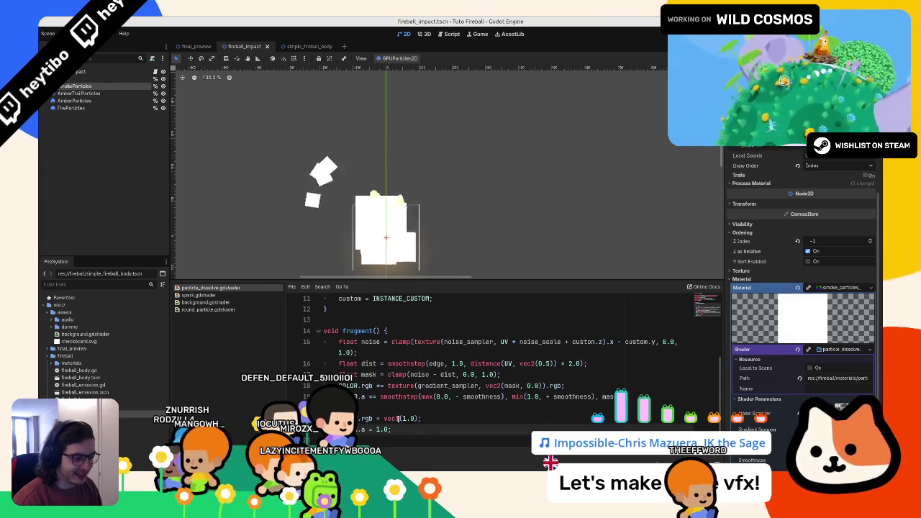
# Step: Try grey debug colours in the vec3 override: 0.5, 0.6, then 0.2
pyautogui.moveTo(416, 418); pyautogui.dragTo(401, 418)
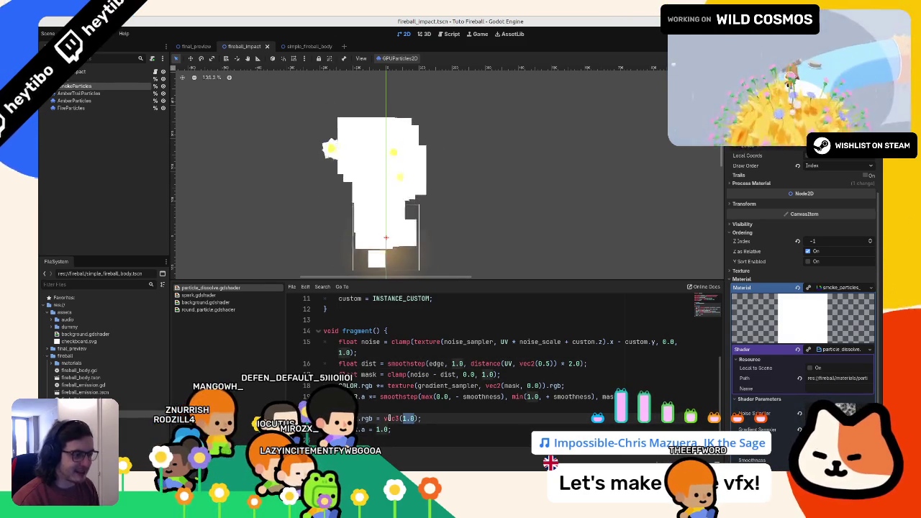
pyautogui.write('0.5')
pyautogui.press('BackSpace')
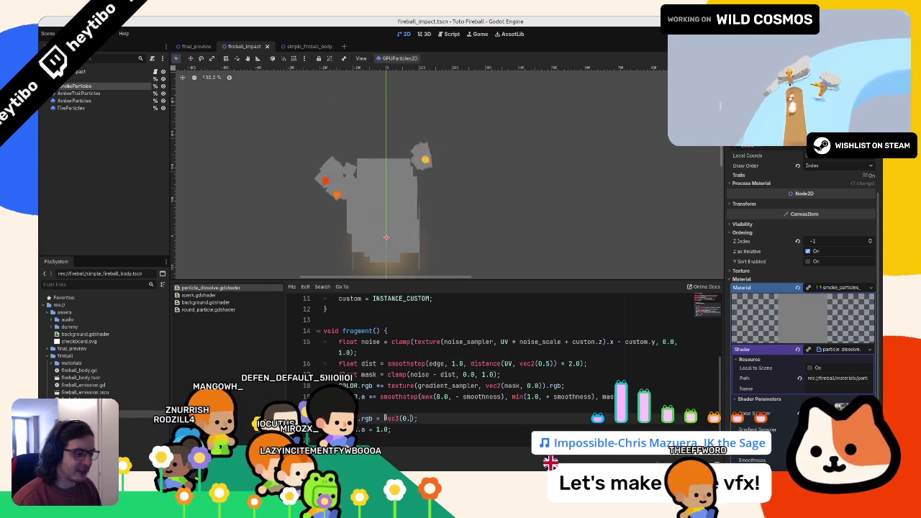
pyautogui.write('6')
pyautogui.write('8')
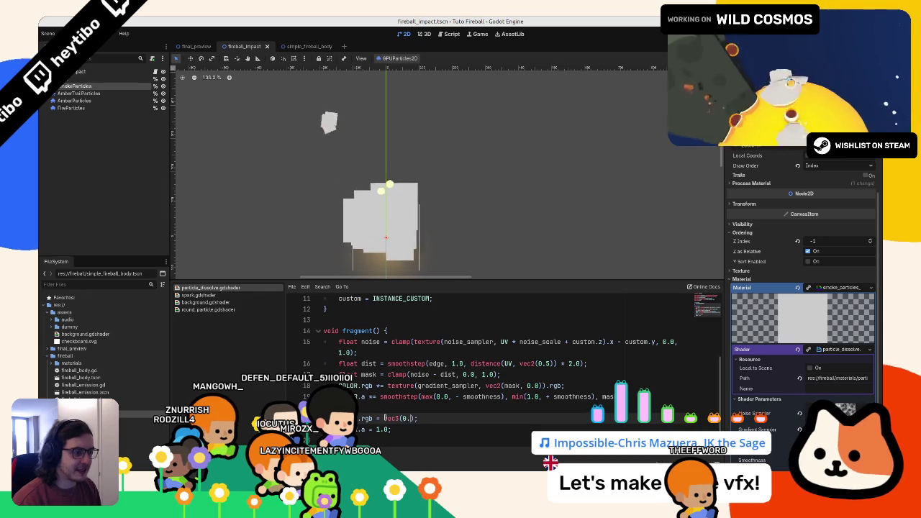
pyautogui.write('2')
pyautogui.press('Escape')
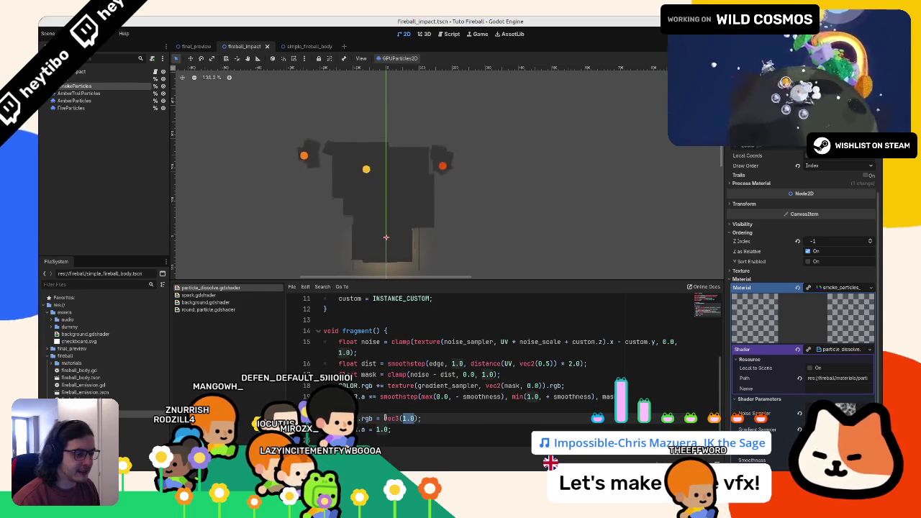
pyautogui.hotkey('shift', 'End')
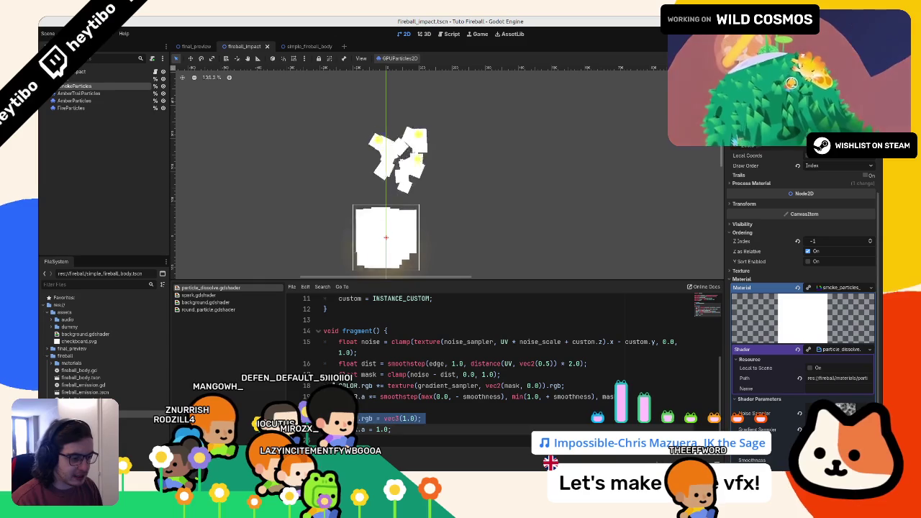
# Step: Uncomment the original colour and alpha lines, comment out the debug overrides, and restore '- dist'
pyautogui.click(514, 385)
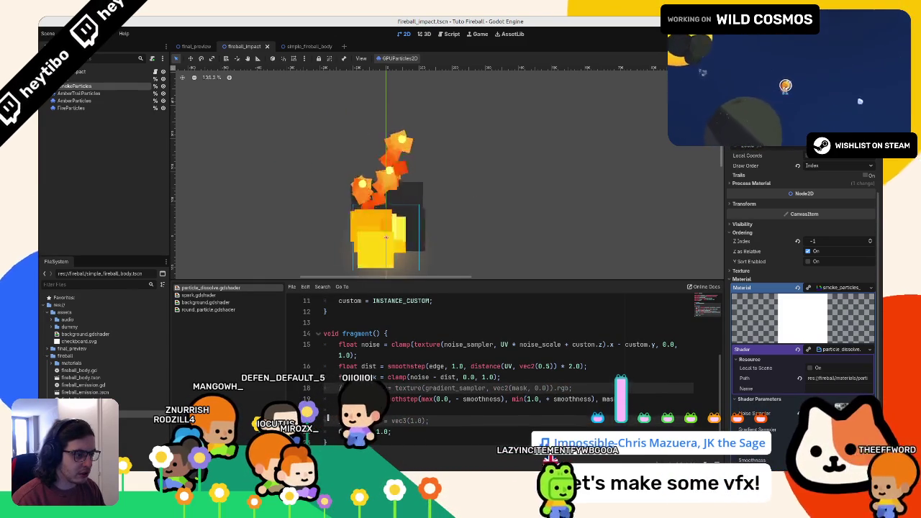
pyautogui.hotkey('ctrl', 'k')
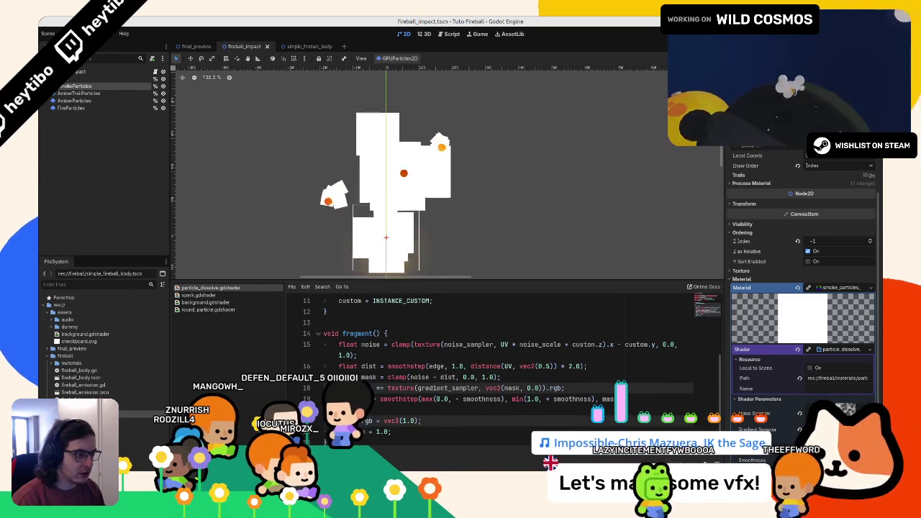
pyautogui.hotkey('shift', 'Down')
pyautogui.hotkey('ctrl', 'k')
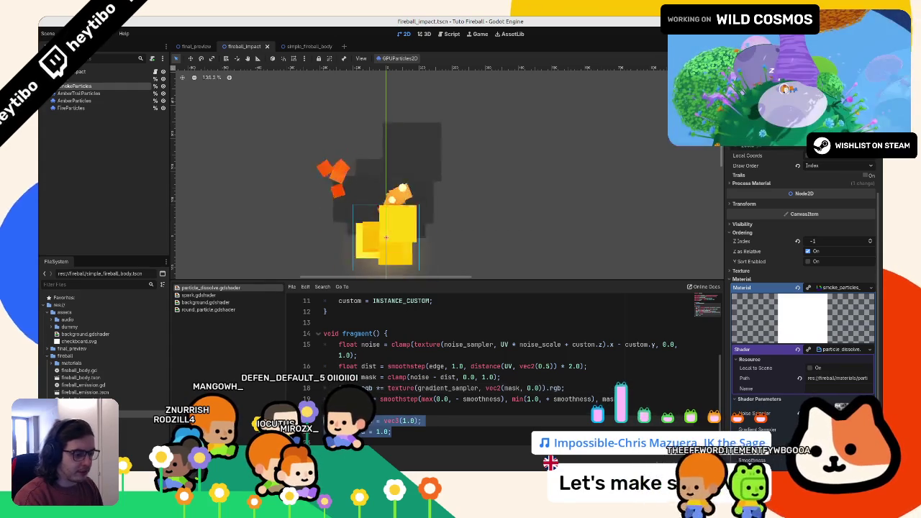
pyautogui.write('- dist')
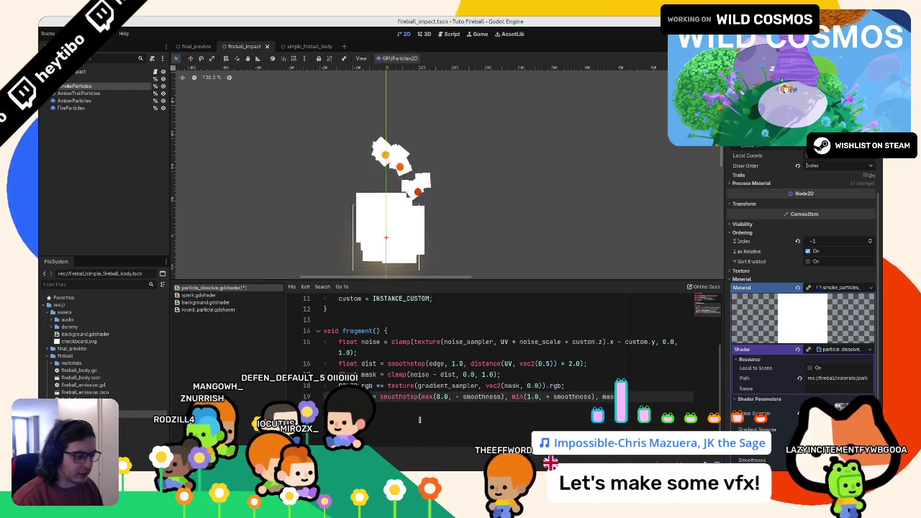
# Step: Save particle_dissolve.gdshader, then open fireball_emission.tscn and the fireball body scene
pyautogui.hotkey('ctrl', 's')
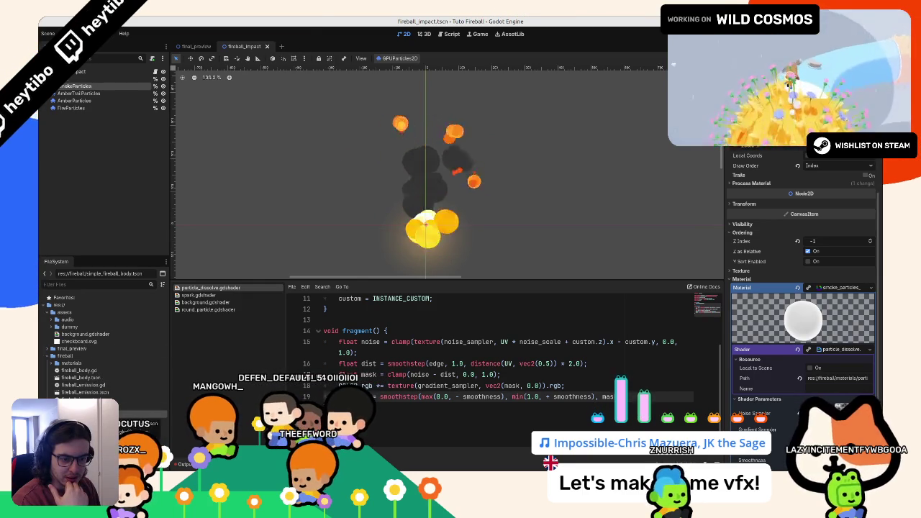
pyautogui.doubleClick(95, 392)
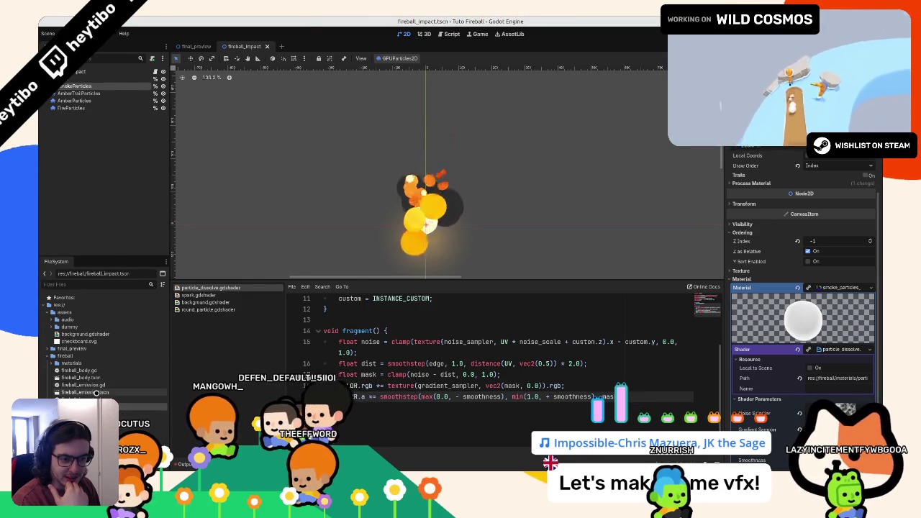
pyautogui.doubleClick(80, 377)
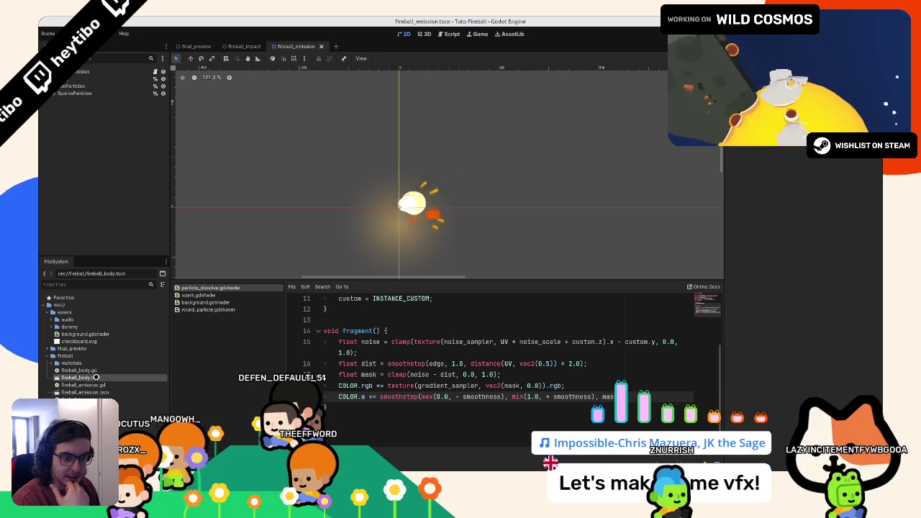
# Step: Close the fireball_body, fireball_emission and final_preview scene tabs, collapsing the assets folders
pyautogui.click(366, 46)
pyautogui.click(317, 46)
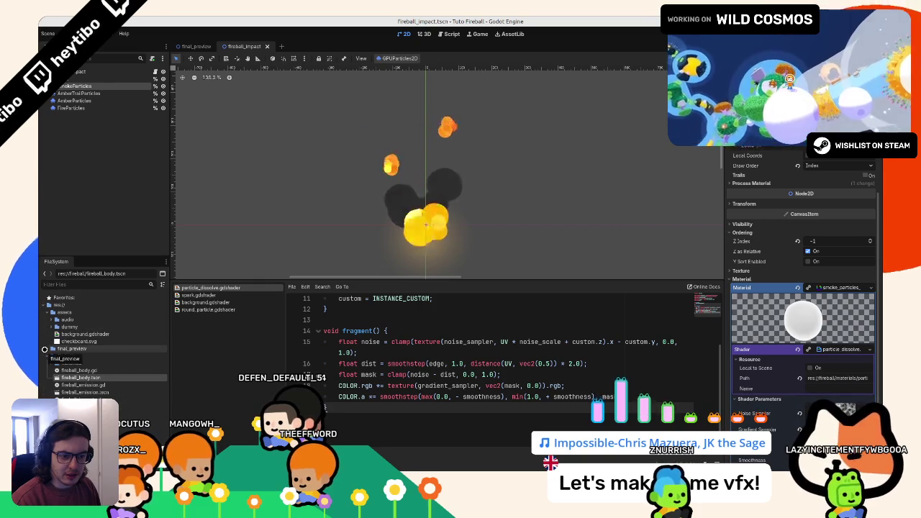
pyautogui.click(44, 348)
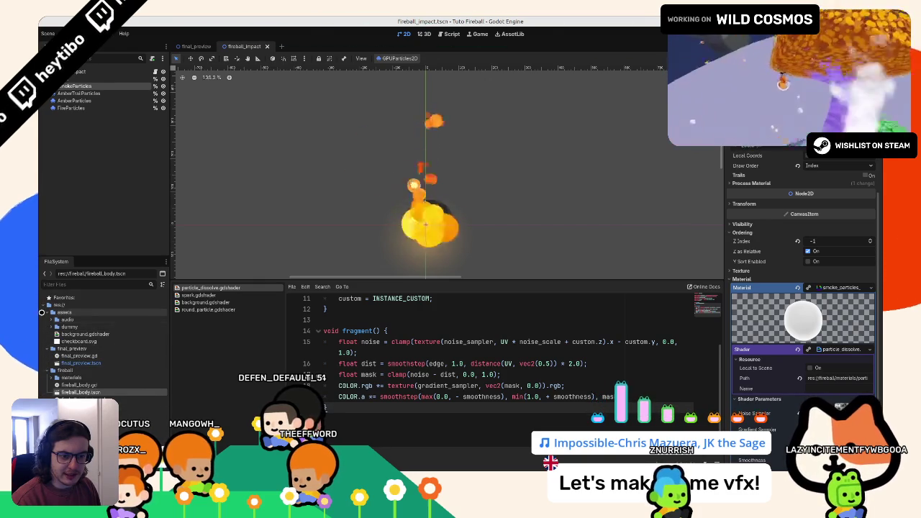
pyautogui.click(45, 312)
pyautogui.click(42, 320)
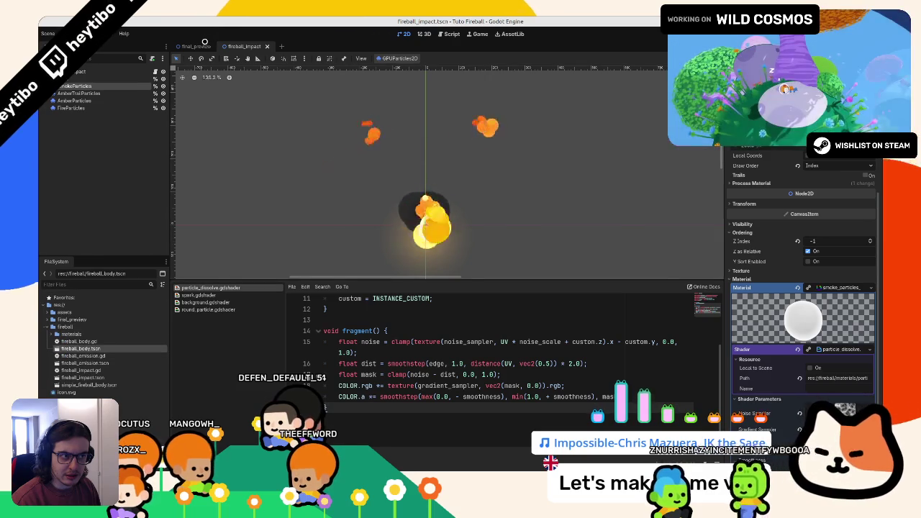
pyautogui.click(192, 46)
pyautogui.click(217, 46)
# Step: Expand fireball/materials/examples in the FileSystem and open material_example.tscn
pyautogui.click(43, 318)
pyautogui.click(43, 318)
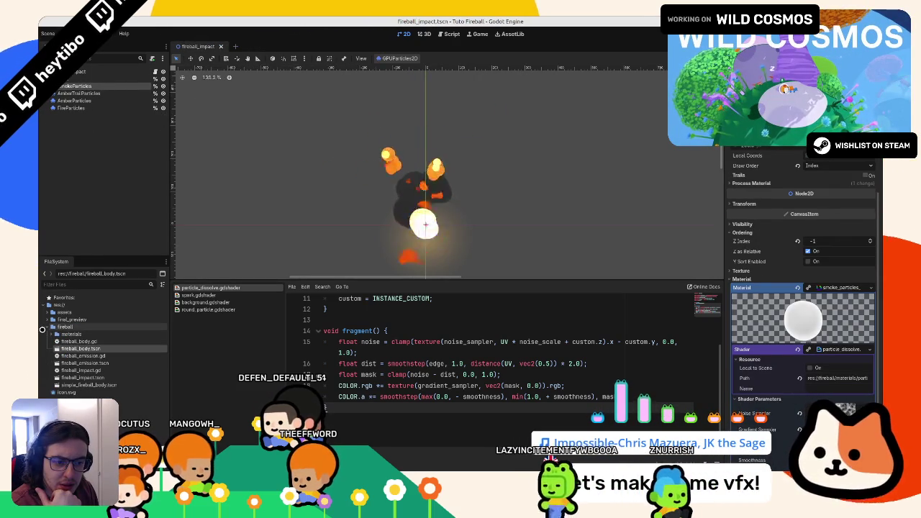
pyautogui.click(44, 327)
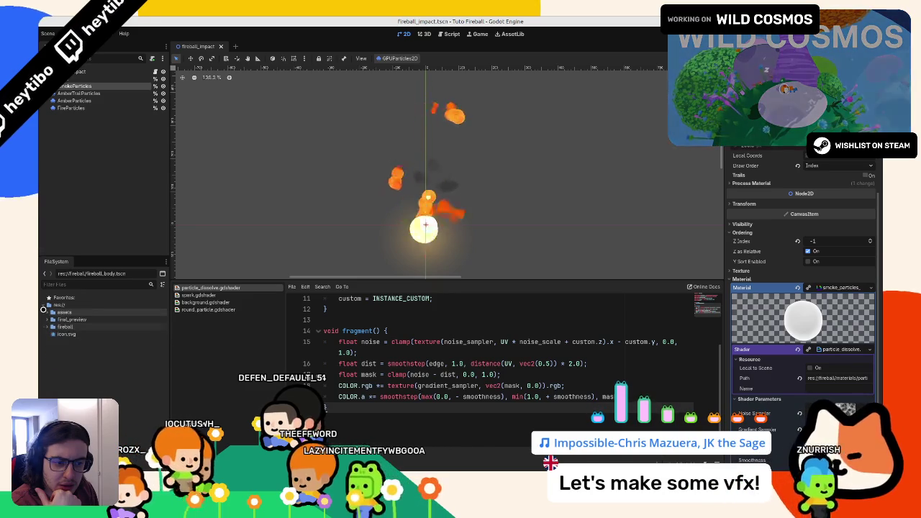
pyautogui.click(44, 325)
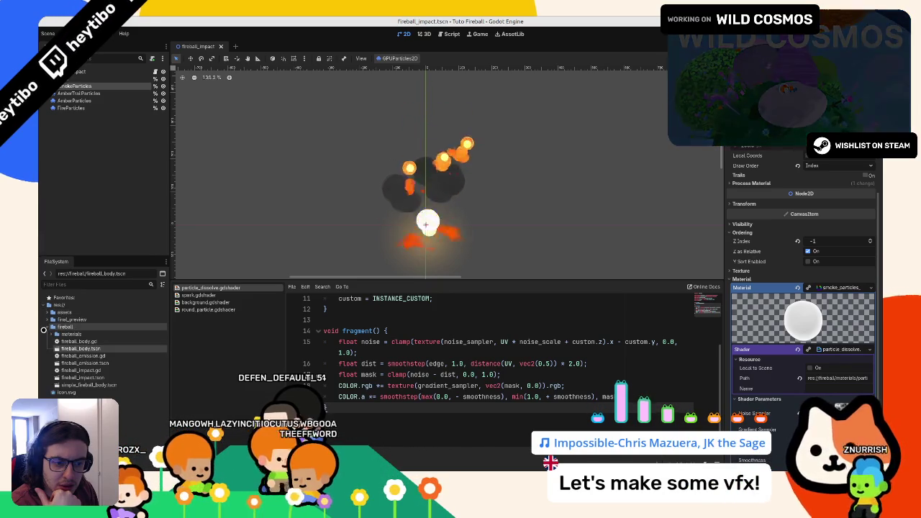
pyautogui.click(43, 327)
pyautogui.click(43, 327)
pyautogui.click(44, 334)
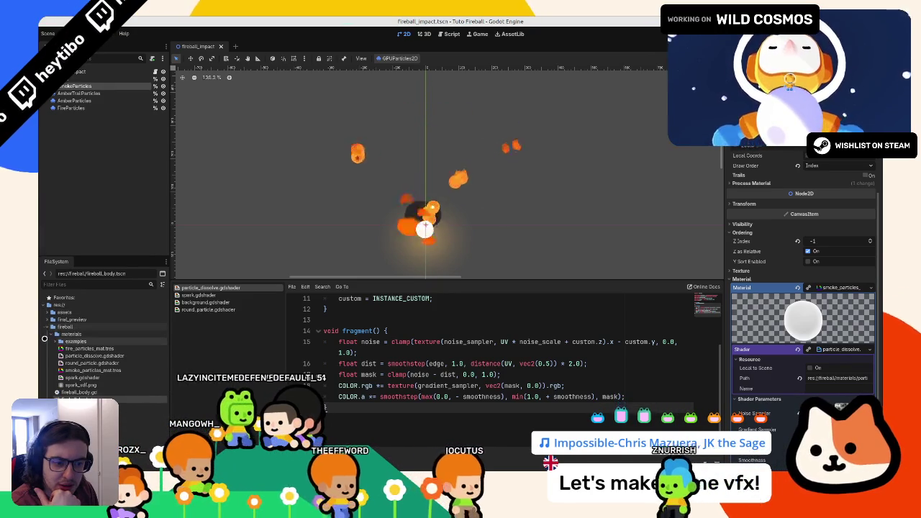
pyautogui.click(53, 341)
pyautogui.doubleClick(92, 348)
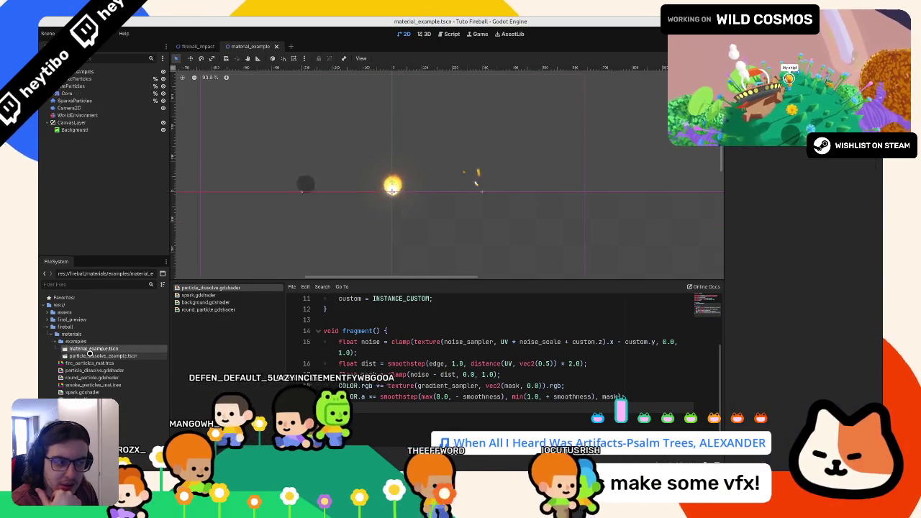
# Step: Open and close particle_dissolve_example.tscn, then close the material_example tab, returning to fireball_impact
pyautogui.doubleClick(90, 355)
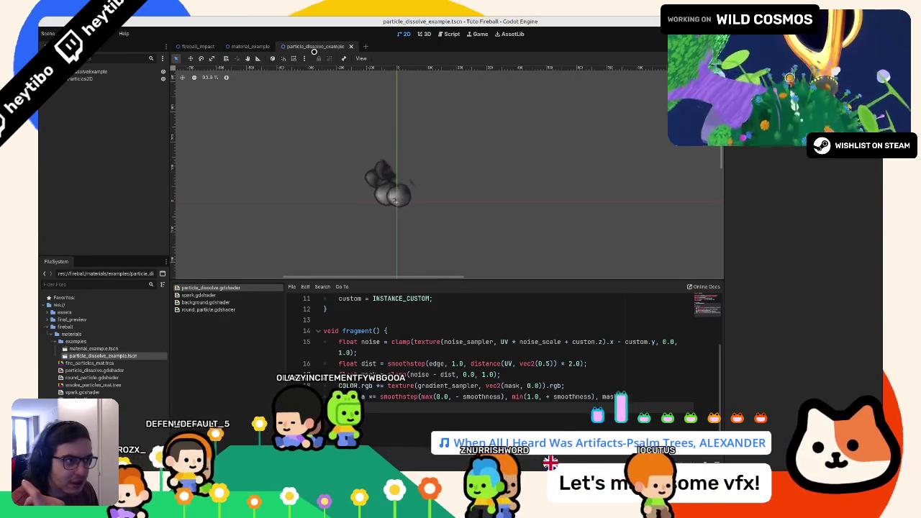
pyautogui.click(351, 47)
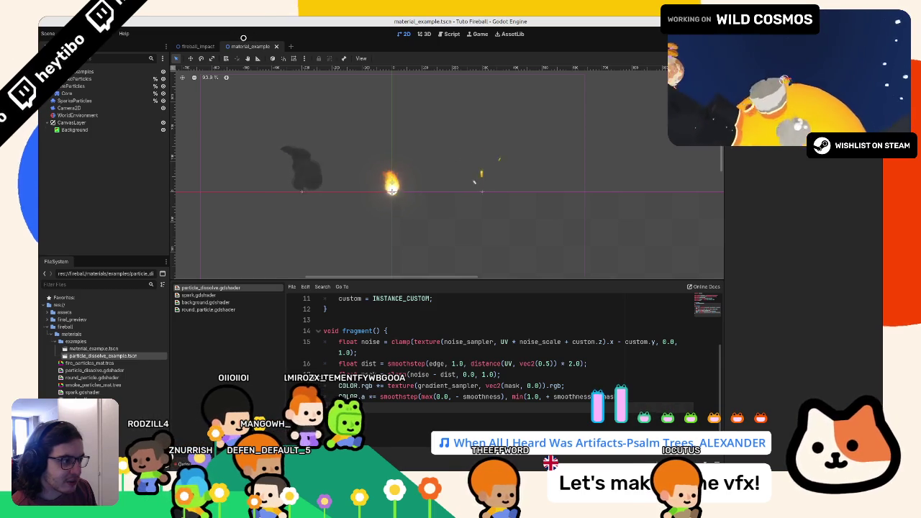
pyautogui.hscroll(-2, 451, 173)
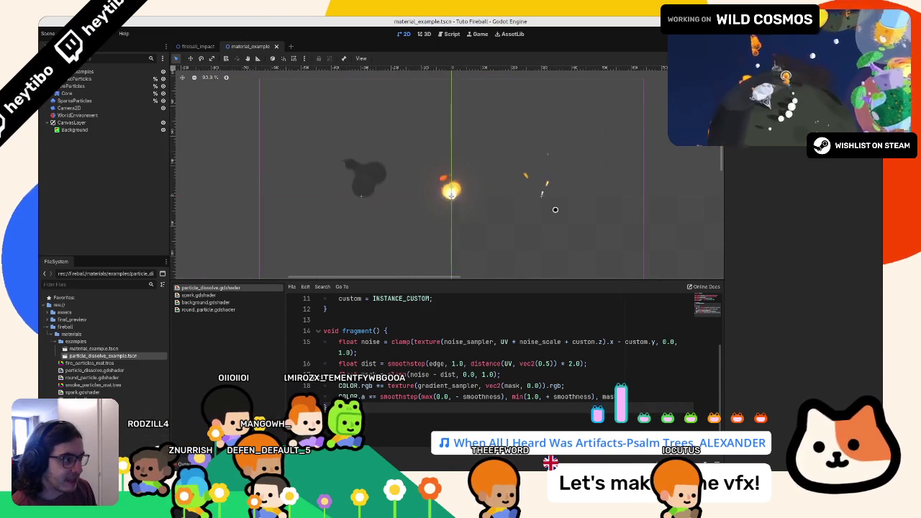
pyautogui.middleClick(247, 46)
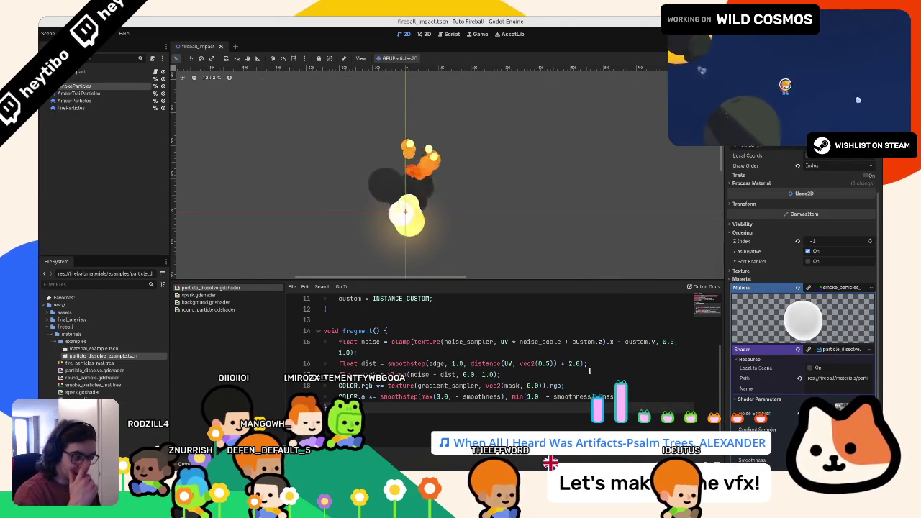
# Step: Close the other shader scripts and add a 'uniform bool final' declaration near the shader's top
pyautogui.scroll(3, 428, 377)
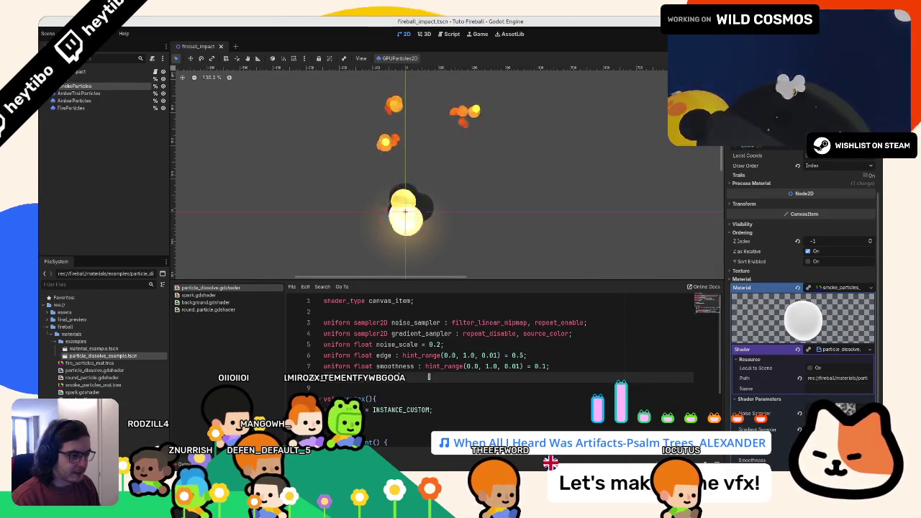
pyautogui.middleClick(237, 295)
pyautogui.middleClick(237, 295)
pyautogui.middleClick(237, 295)
pyautogui.click(456, 384)
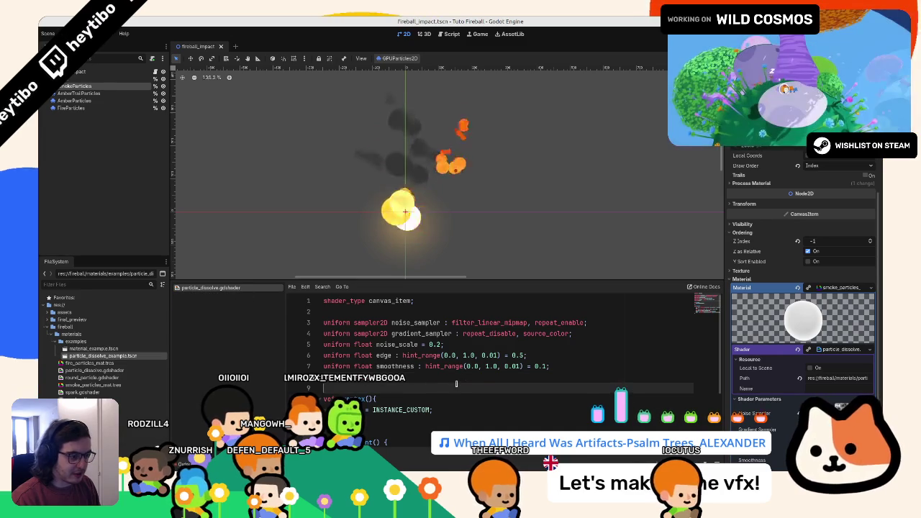
pyautogui.press('Return')
pyautogui.press('Return')
pyautogui.press('Up')
pyautogui.write('v')
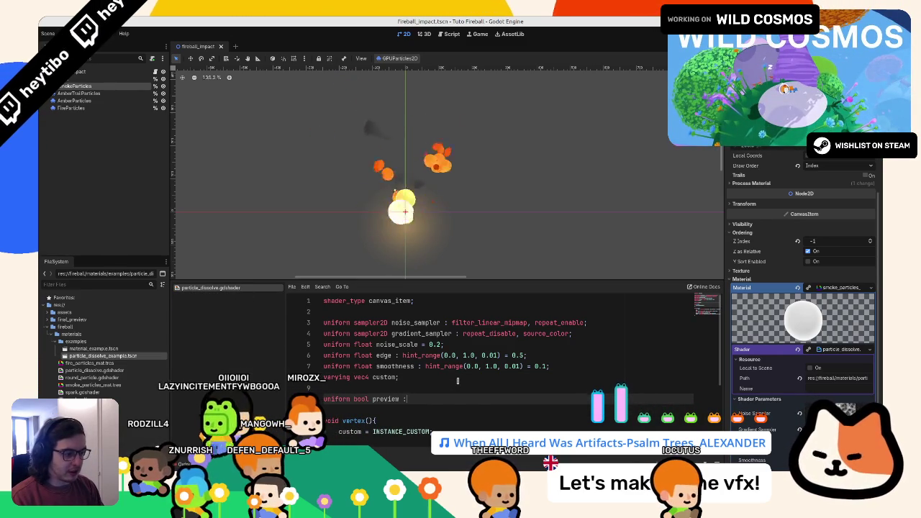
pyautogui.write('alse;')
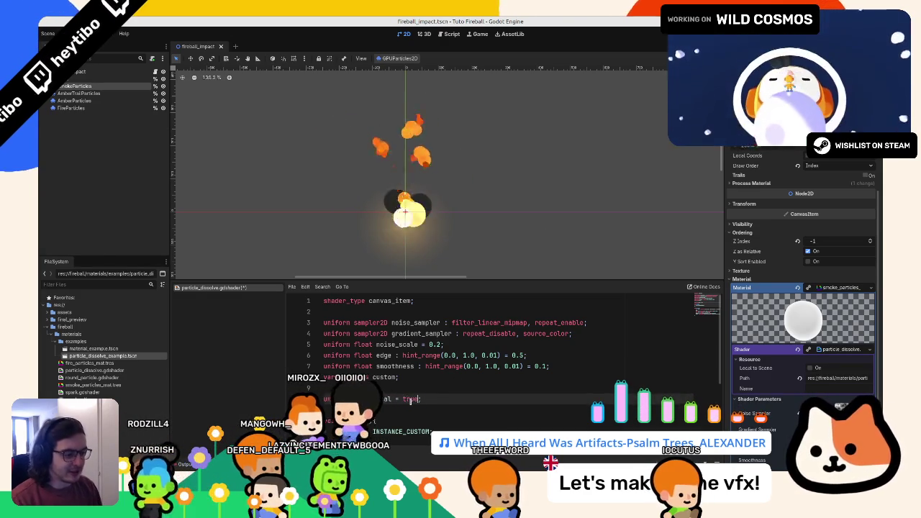
# Step: Wrap the COLOR.rgb and COLOR.a lines in an indented if(final) block, then save shader and scene
pyautogui.scroll(-3, 399, 399)
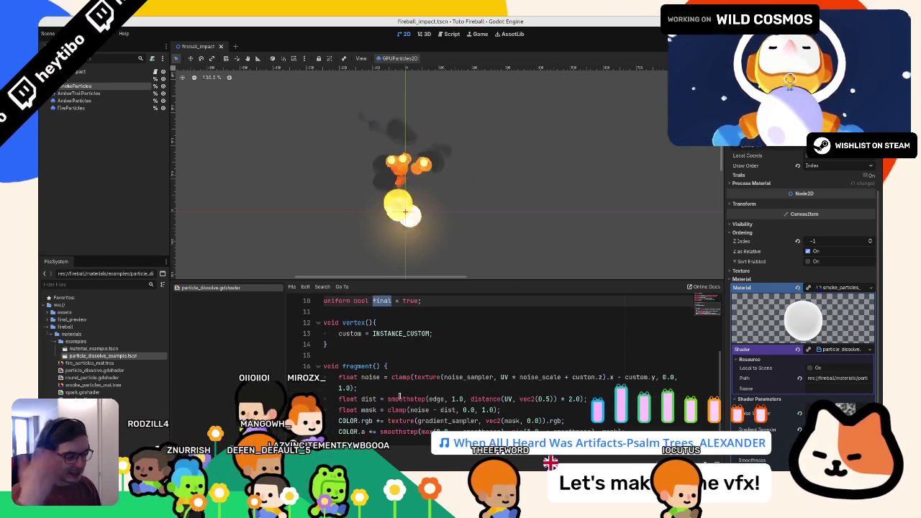
pyautogui.scroll(1, 565, 396)
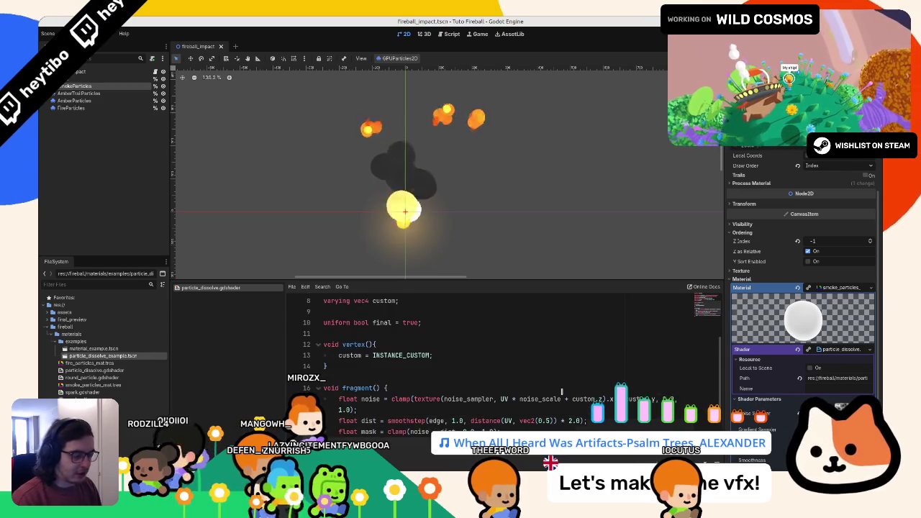
pyautogui.scroll(-1, 552, 381)
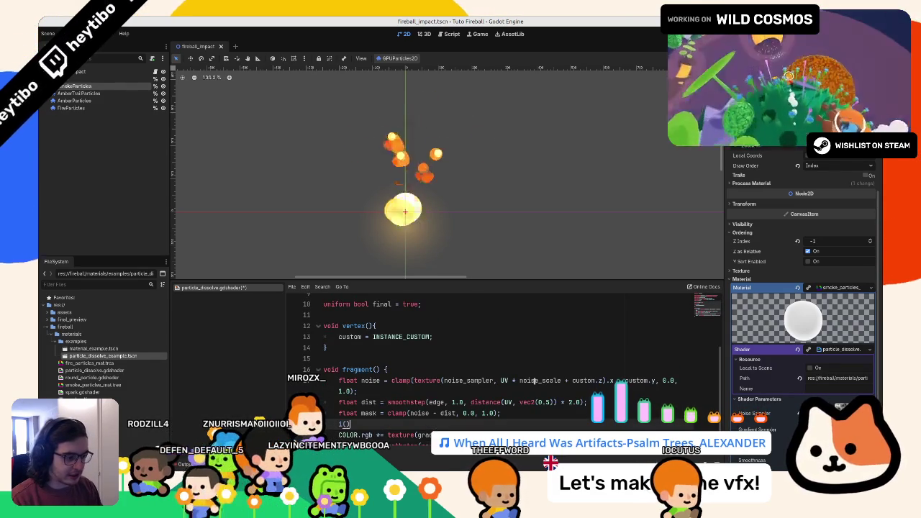
pyautogui.write('){')
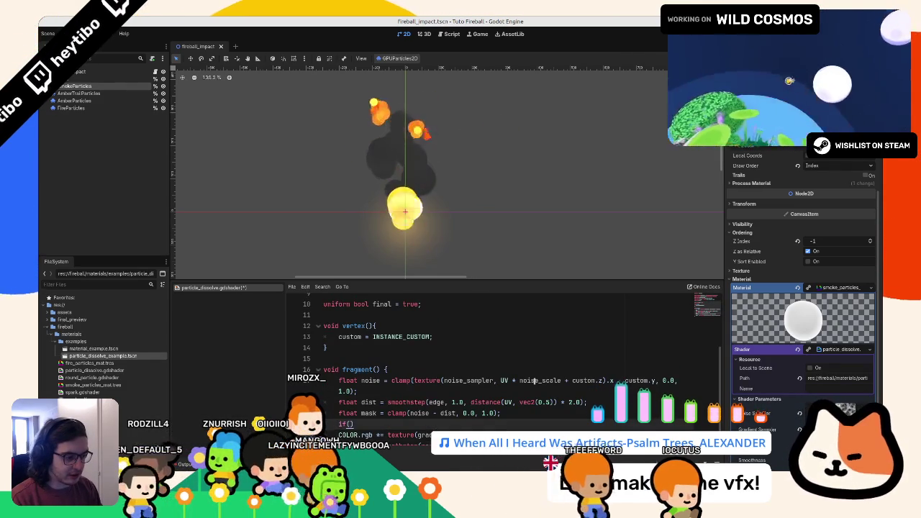
pyautogui.press('Return')
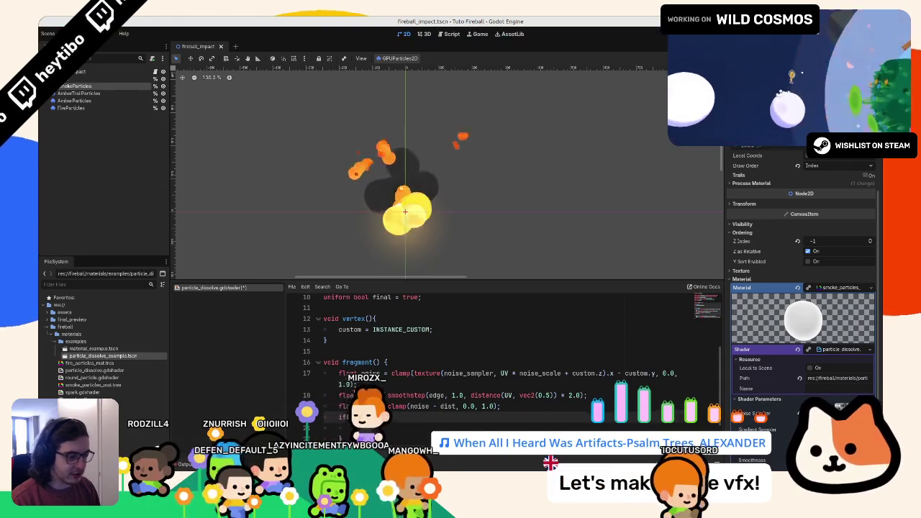
pyautogui.write('mask')
pyautogui.press('BackSpace')
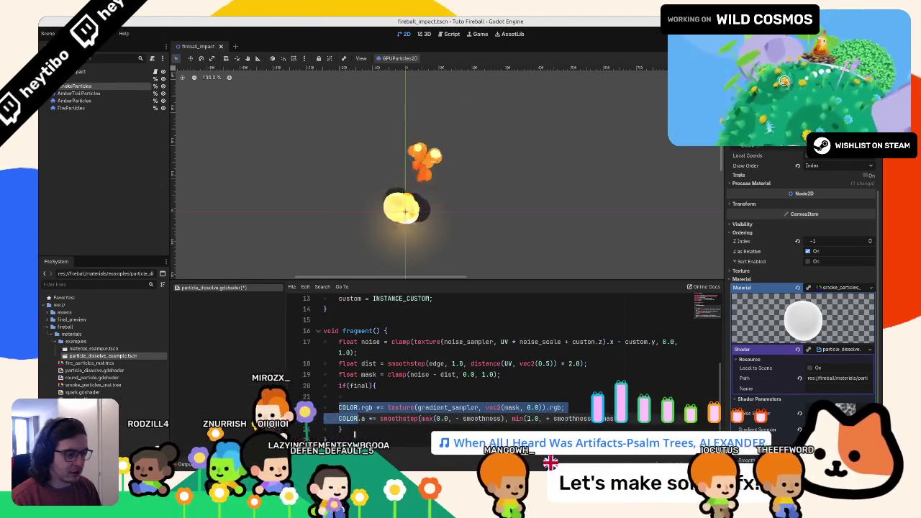
pyautogui.hotkey('shift', 'Down')
pyautogui.press('Tab')
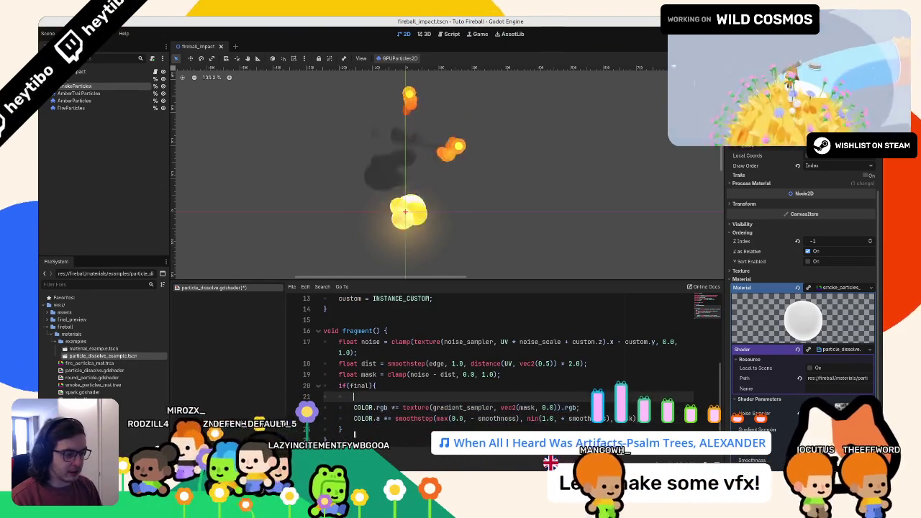
pyautogui.press('BackSpace')
pyautogui.hotkey('ctrl', 's')
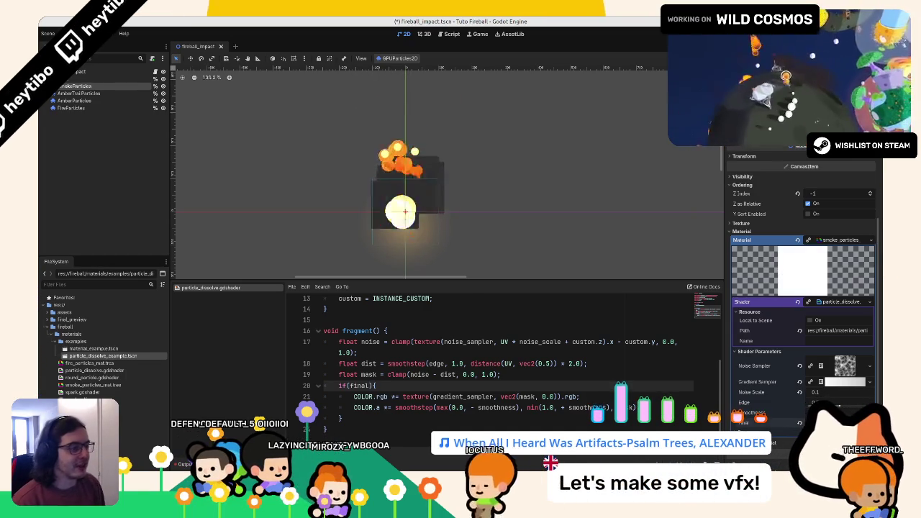
pyautogui.hotkey('ctrl', 's')
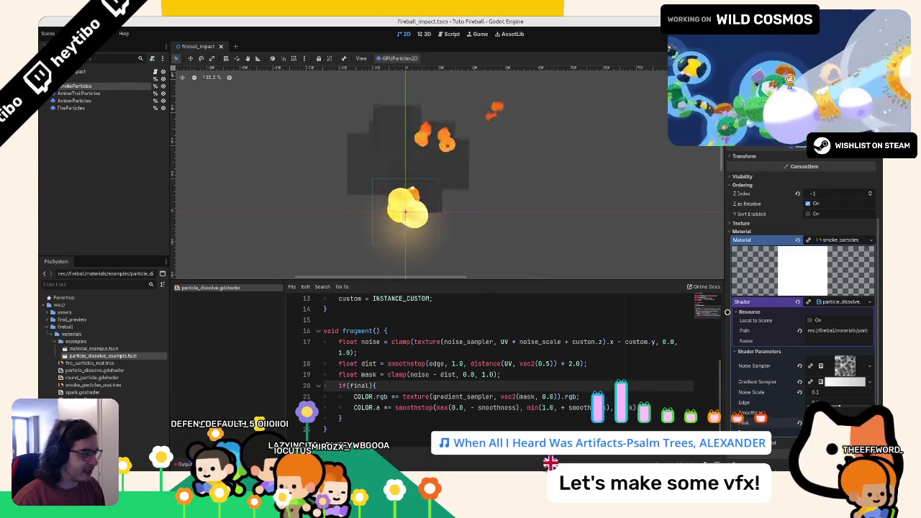
# Step: Compare the particle nodes' materials and uncheck Final in FireParticles' Shader Parameters
pyautogui.keyDown('shift'); pyautogui.click(98, 102); pyautogui.keyUp('shift')
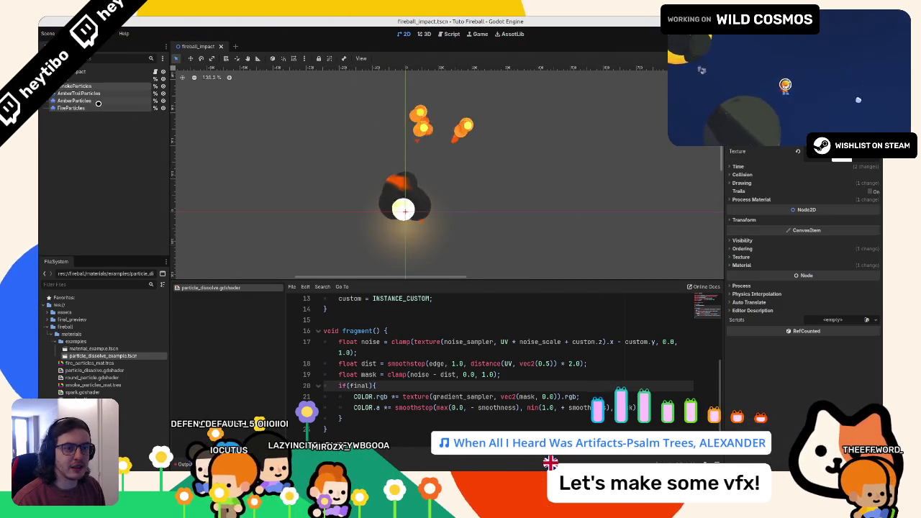
pyautogui.click(744, 265)
pyautogui.scroll(-2, 761, 363)
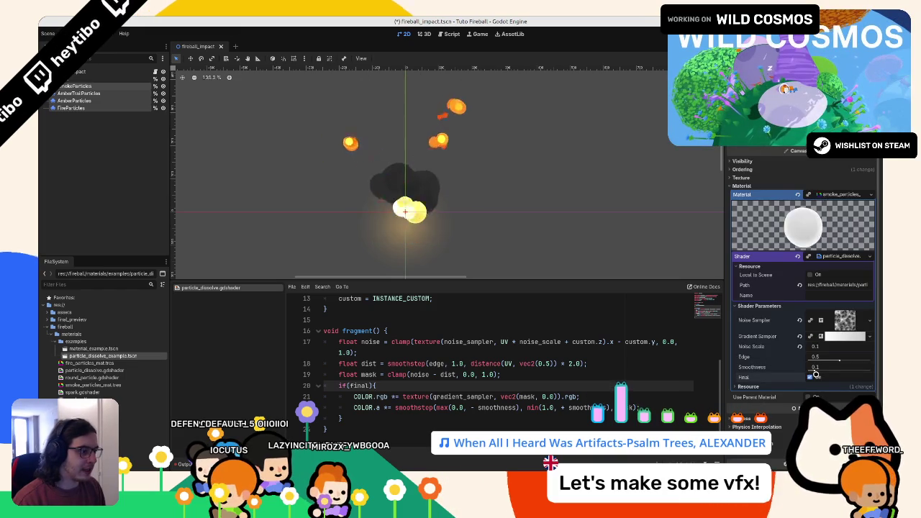
pyautogui.click(91, 95)
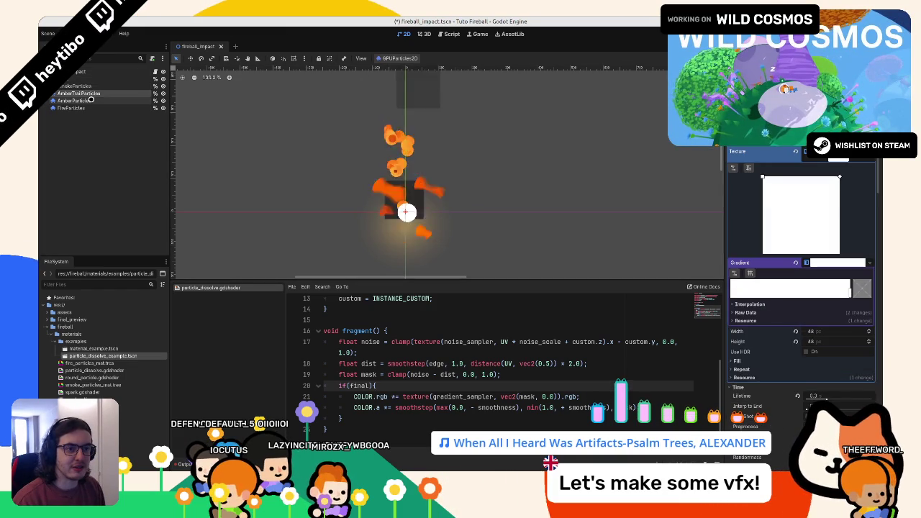
pyautogui.click(89, 106)
pyautogui.scroll(-10, 794, 341)
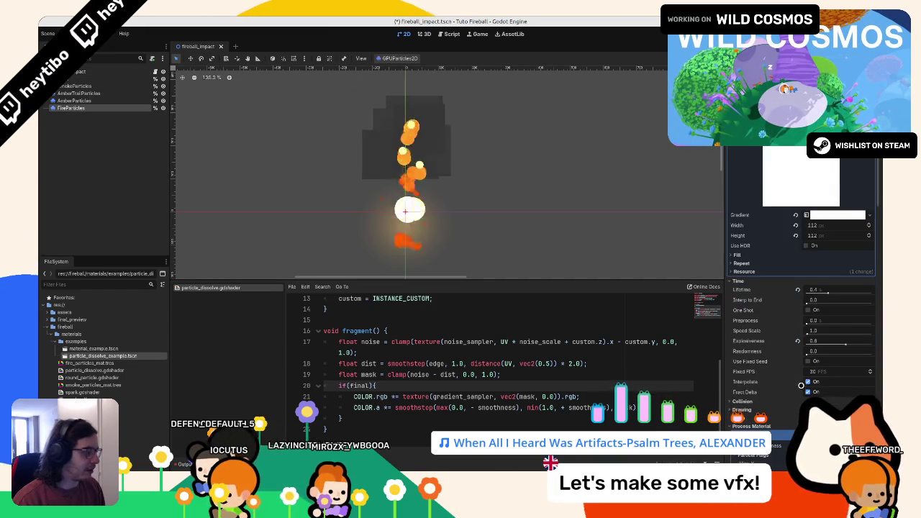
pyautogui.scroll(-10, 794, 341)
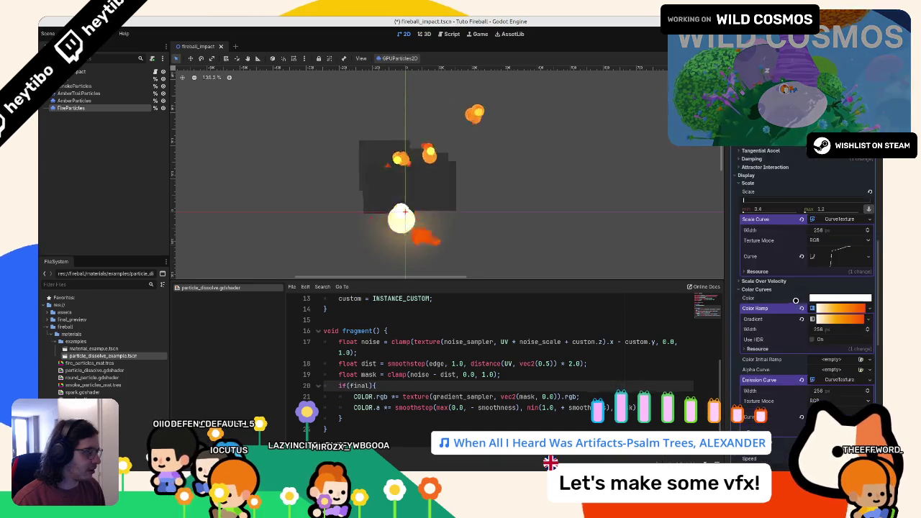
pyautogui.scroll(-10, 814, 374)
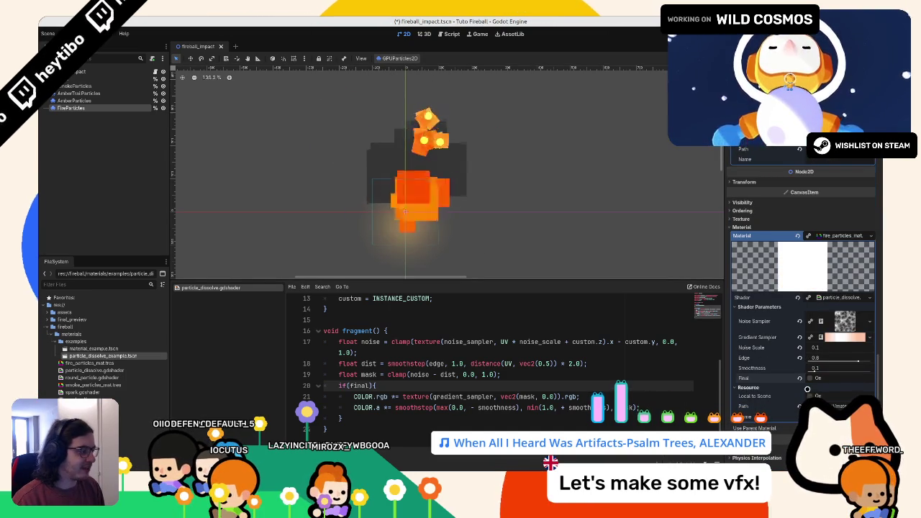
pyautogui.click(811, 378)
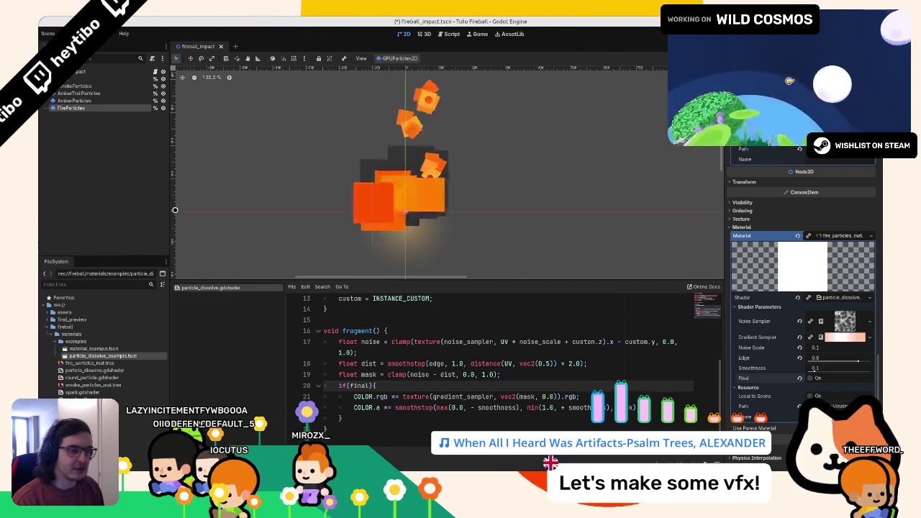
pyautogui.click(98, 87)
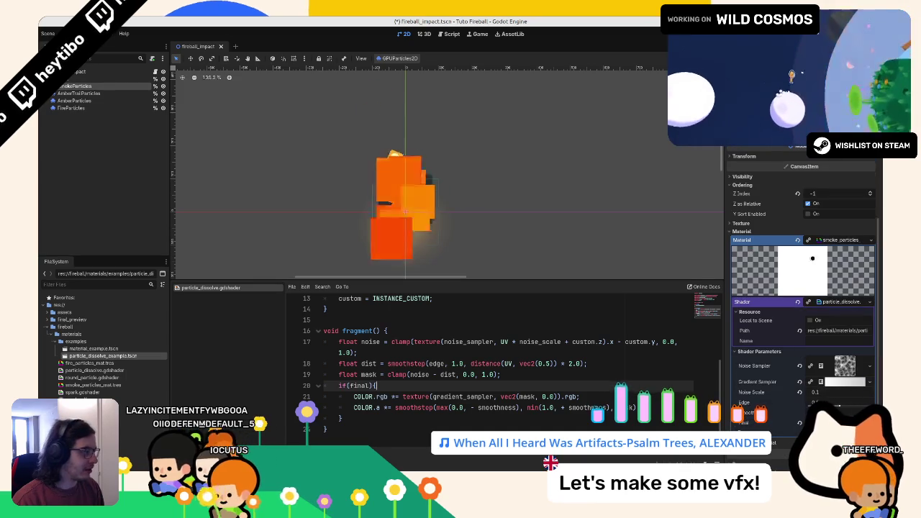
# Step: Open smoke_particles_mat.tres, toggle Final on and back off, then test-run the scene and stop it
pyautogui.click(110, 385)
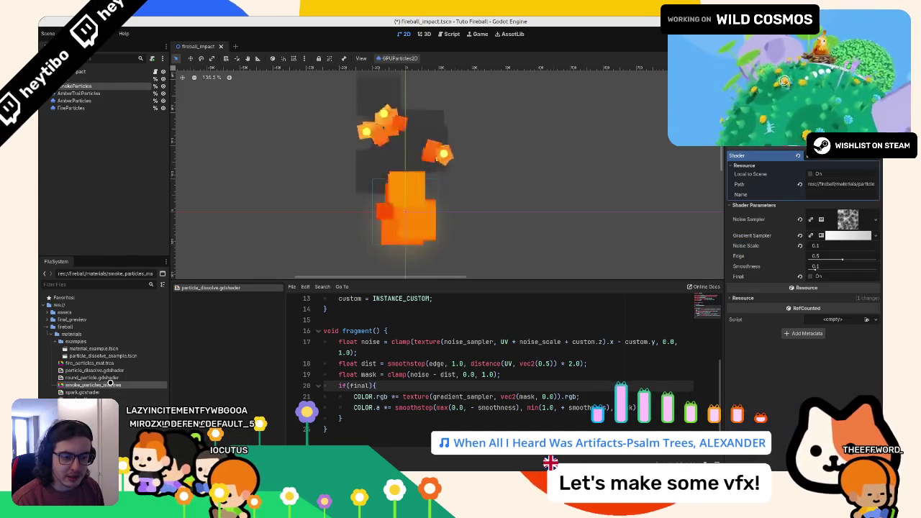
pyautogui.click(114, 363)
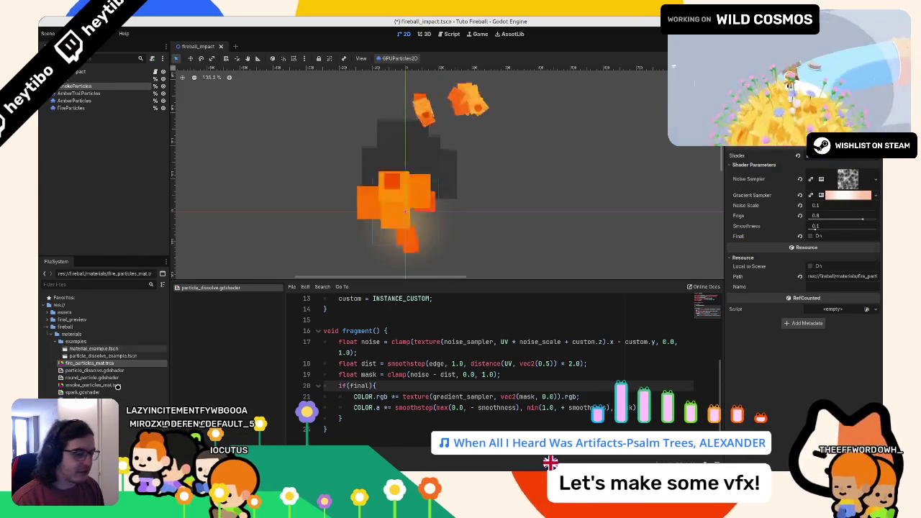
pyautogui.click(108, 385)
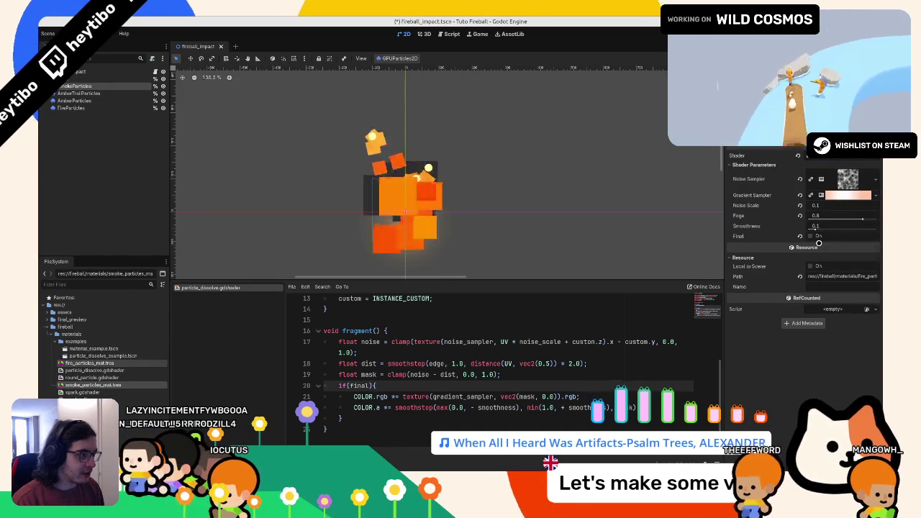
pyautogui.click(817, 237)
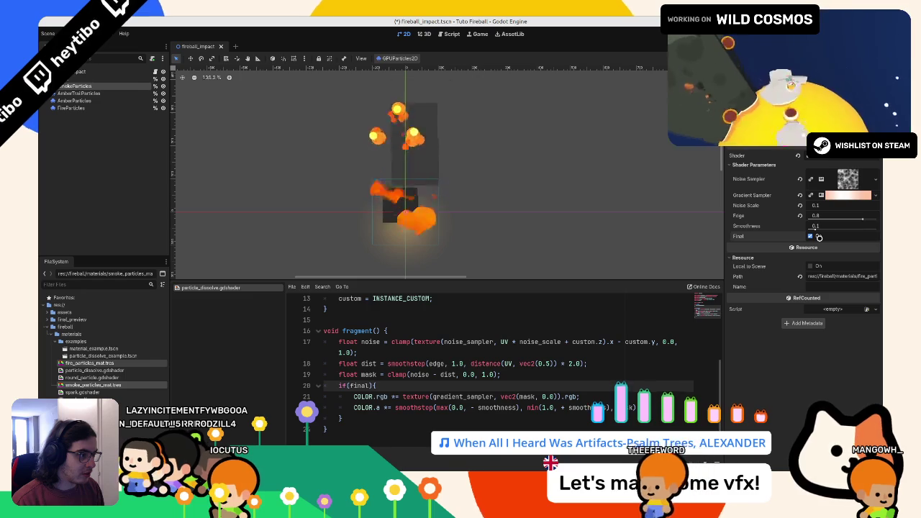
pyautogui.click(811, 236)
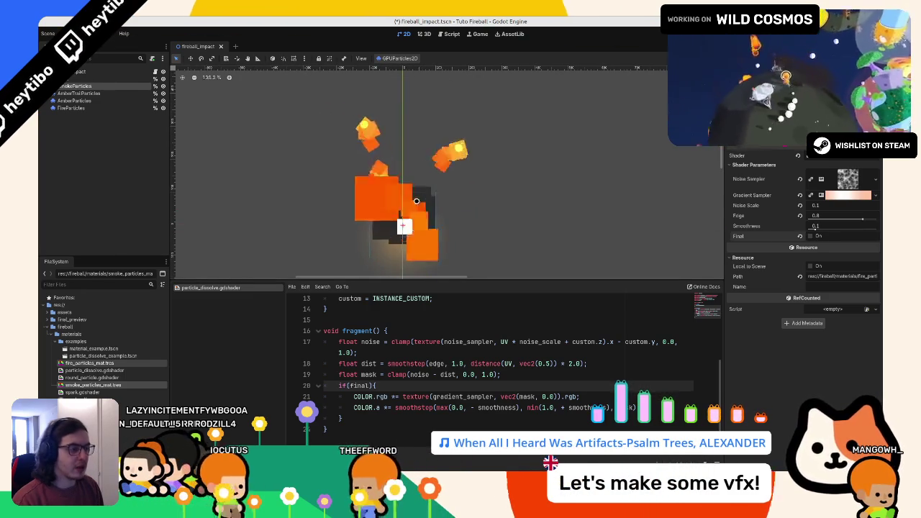
pyautogui.press('F6')
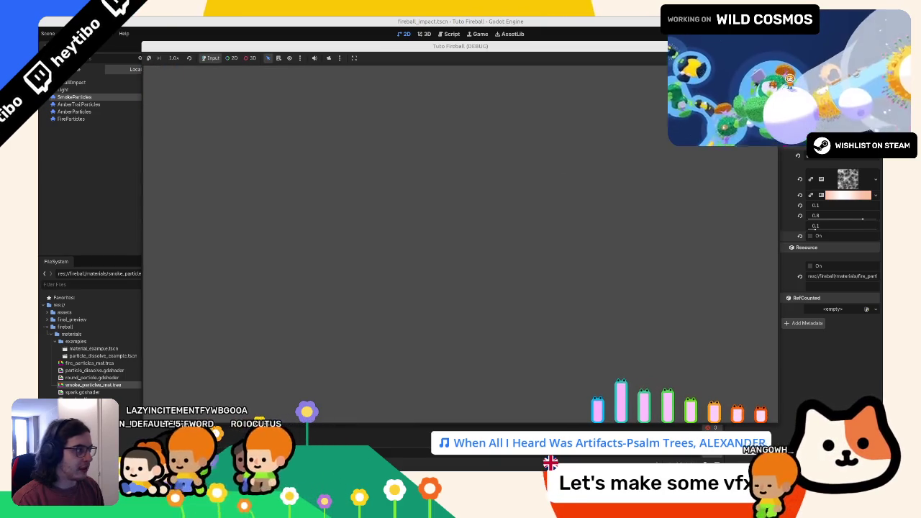
pyautogui.press('F8')
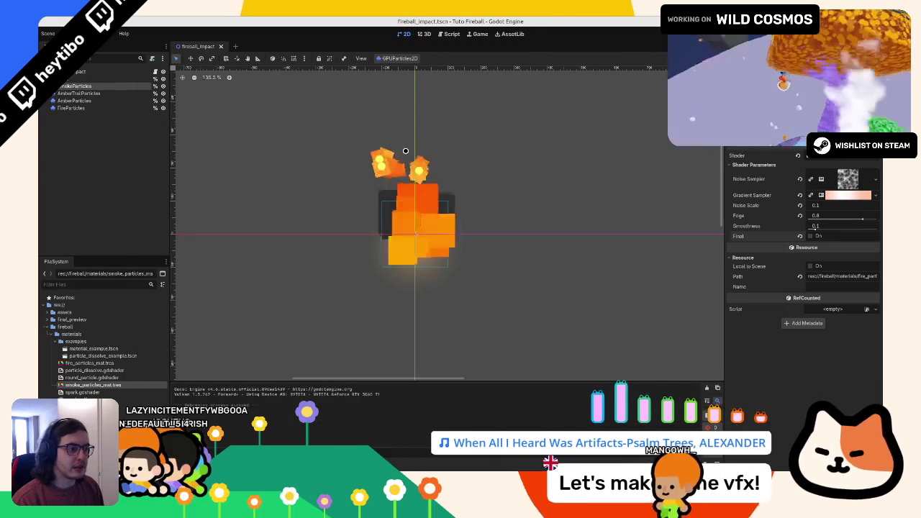
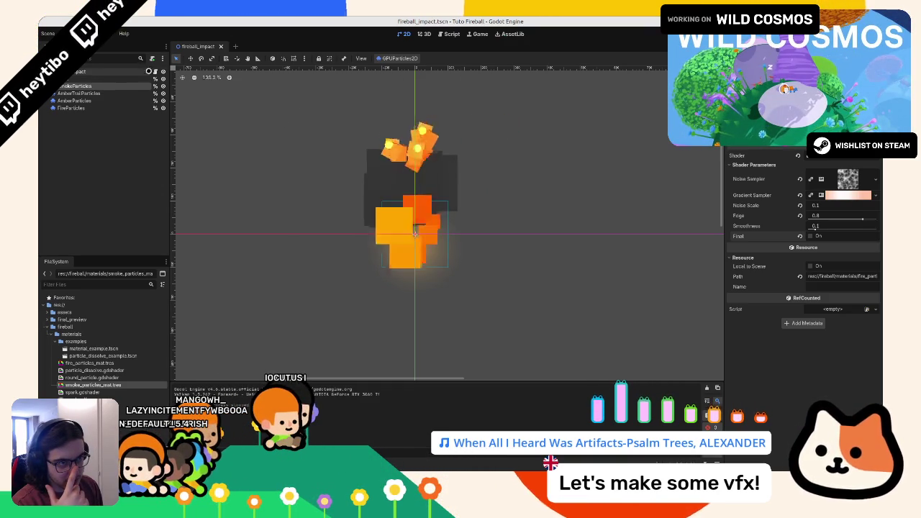
# Step: Close the Shader Editor panel to enlarge the smoke particle preview, then switch to the fireball article draft
pyautogui.click(154, 72)
pyautogui.click(423, 34)
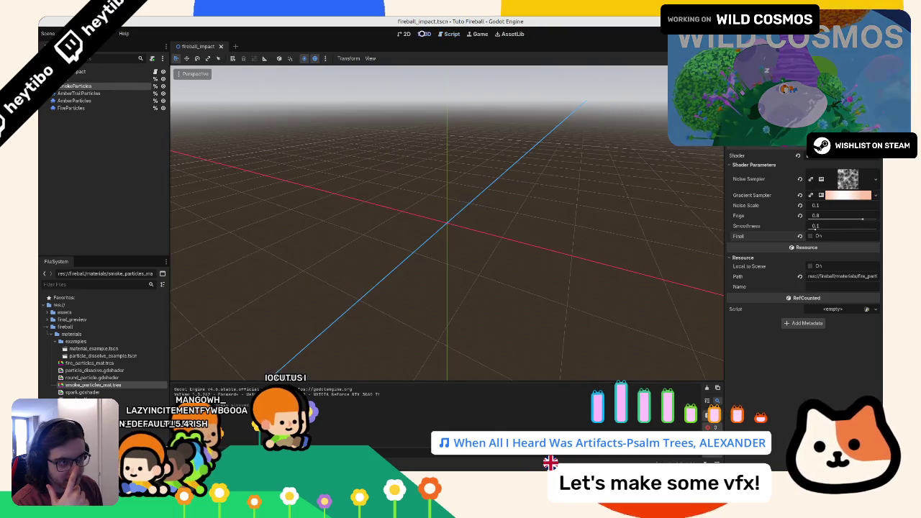
pyautogui.click(136, 85)
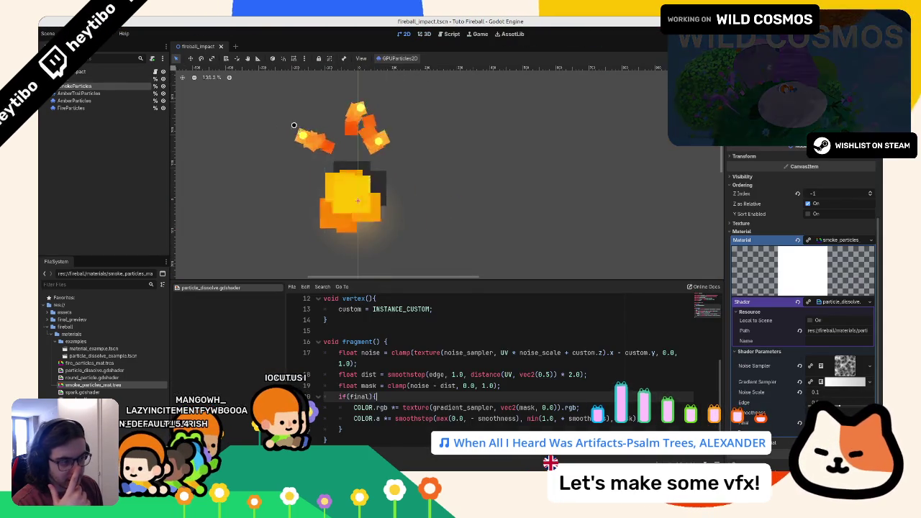
pyautogui.click(389, 216)
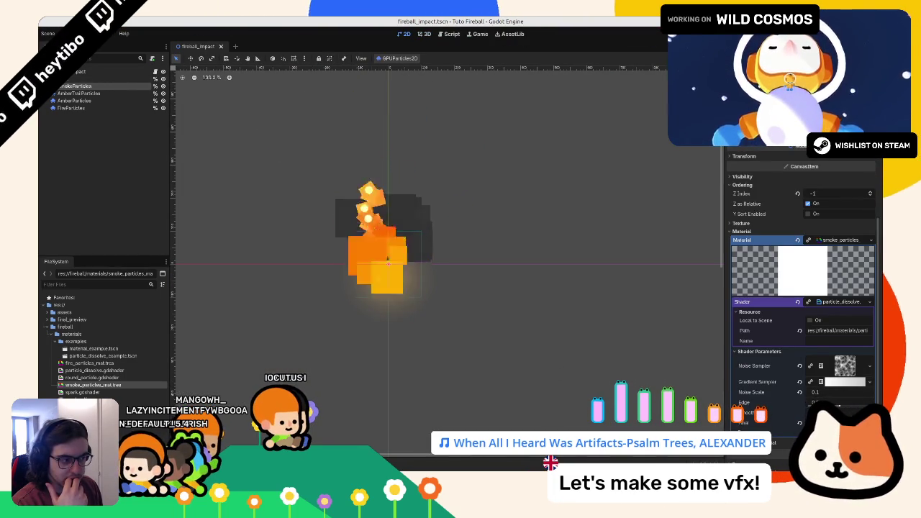
pyautogui.hotkey('alt', 'Tab')
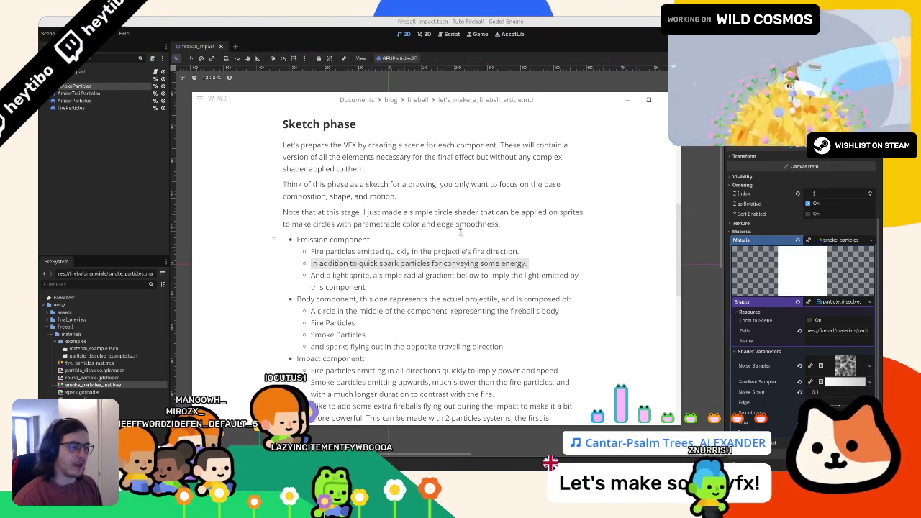
pyautogui.click(410, 275)
pyautogui.moveTo(423, 275)
pyautogui.mouseDown()
pyautogui.moveTo(403, 261)
pyautogui.moveTo(424, 251)
pyautogui.moveTo(421, 239)
pyautogui.mouseUp()
pyautogui.scroll(-1, 415, 284)
pyautogui.moveTo(296, 255)
pyautogui.mouseDown()
pyautogui.moveTo(346, 268)
pyautogui.moveTo(374, 308)
pyautogui.mouseUp()
pyautogui.scroll(-5, 375, 300)
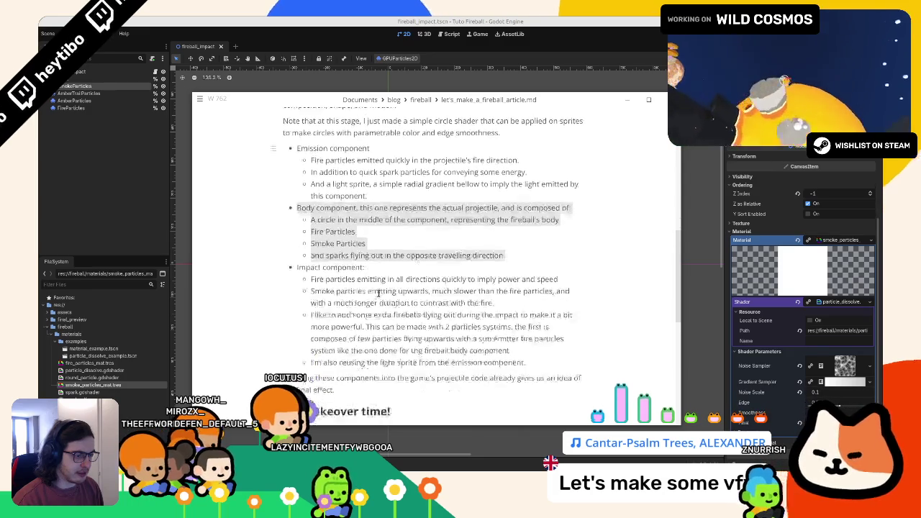
pyautogui.click(222, 270)
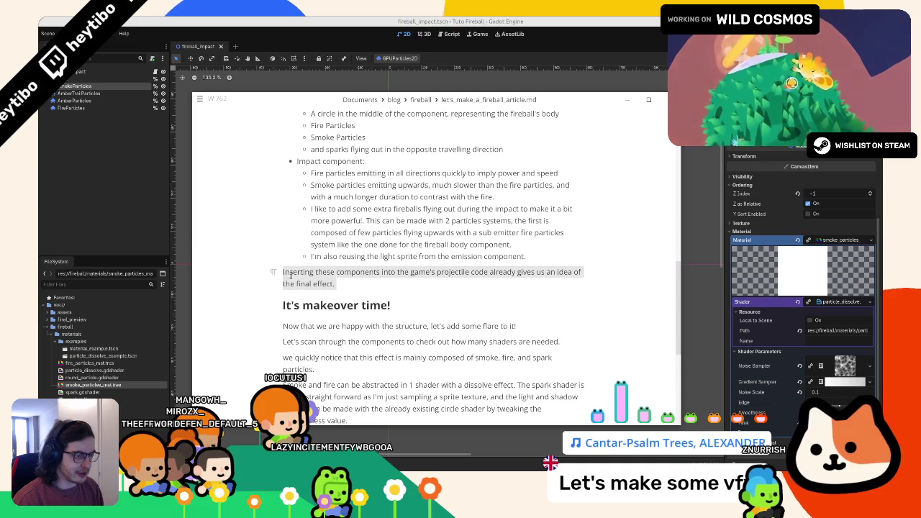
pyautogui.moveTo(346, 173)
pyautogui.mouseDown()
pyautogui.moveTo(338, 161)
pyautogui.moveTo(345, 194)
pyautogui.moveTo(317, 173)
pyautogui.moveTo(354, 207)
pyautogui.moveTo(331, 283)
pyautogui.mouseUp()
pyautogui.scroll(-3, 331, 283)
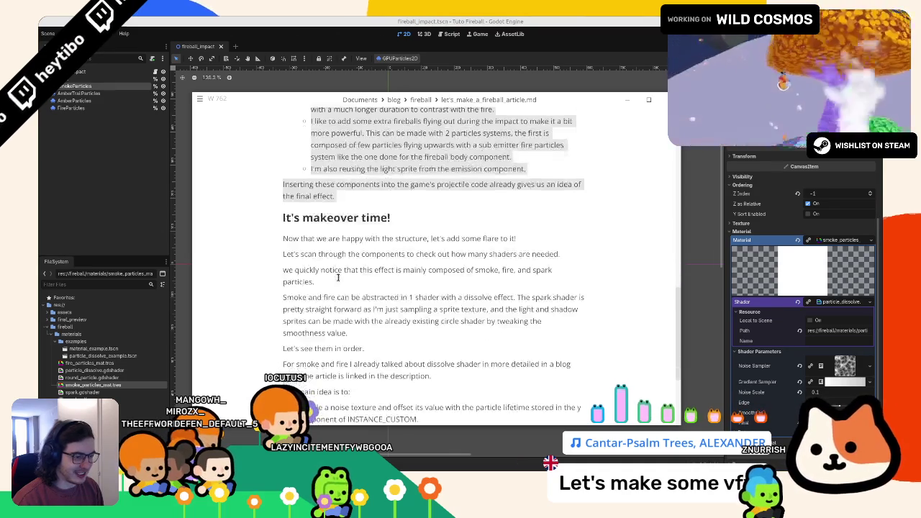
pyautogui.click(318, 254)
pyautogui.click(365, 237)
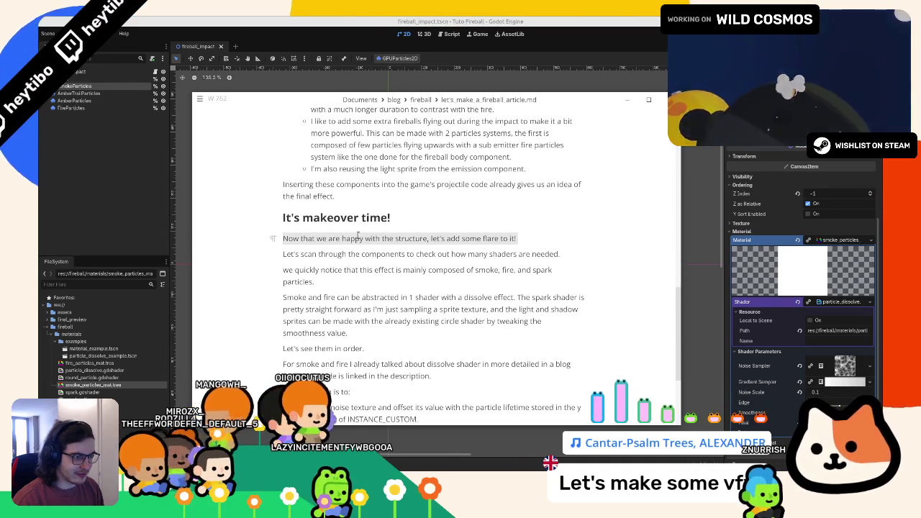
pyautogui.click(335, 246)
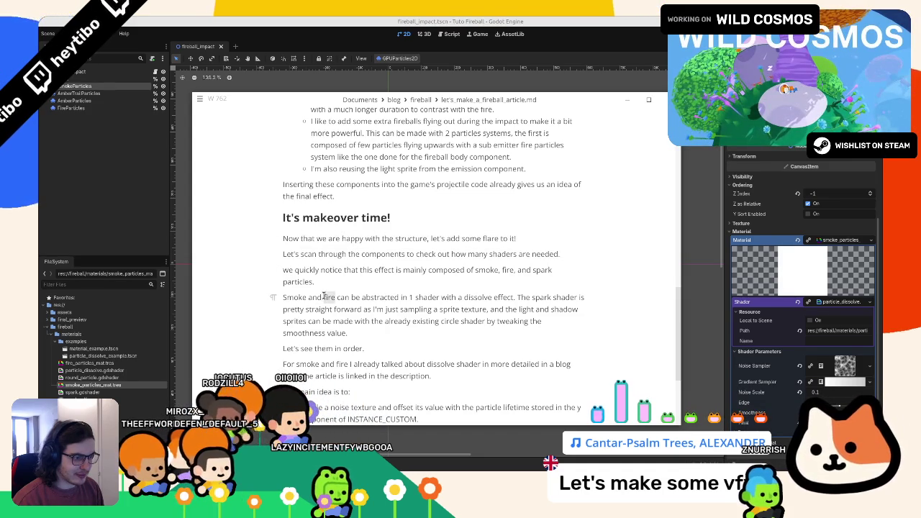
pyautogui.click(338, 267)
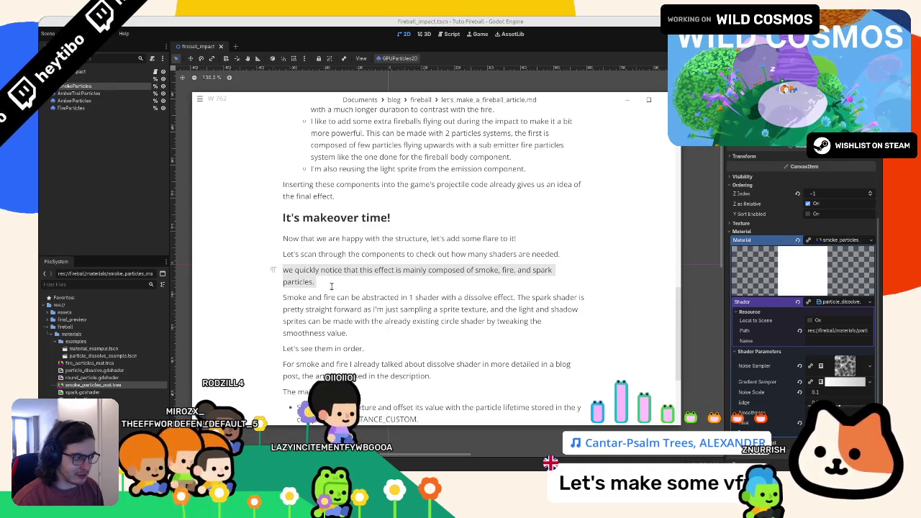
pyautogui.scroll(10, 331, 286)
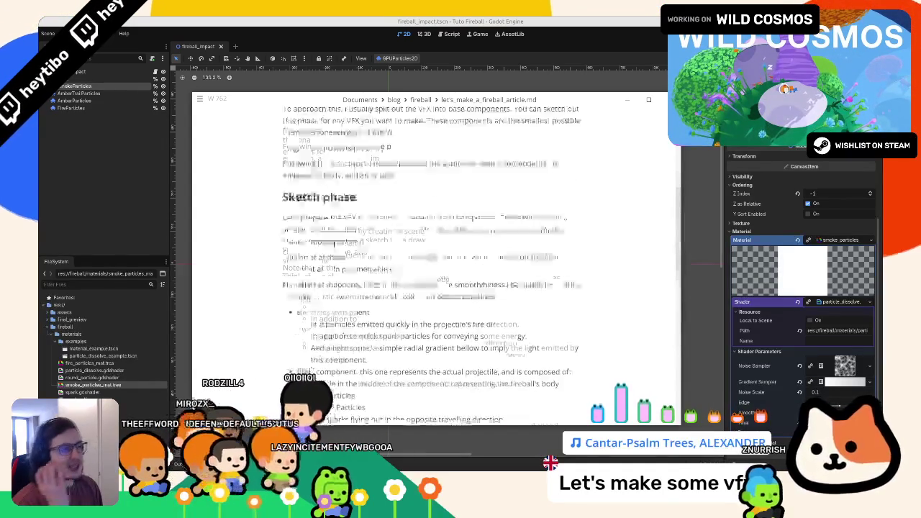
pyautogui.scroll(1, 335, 244)
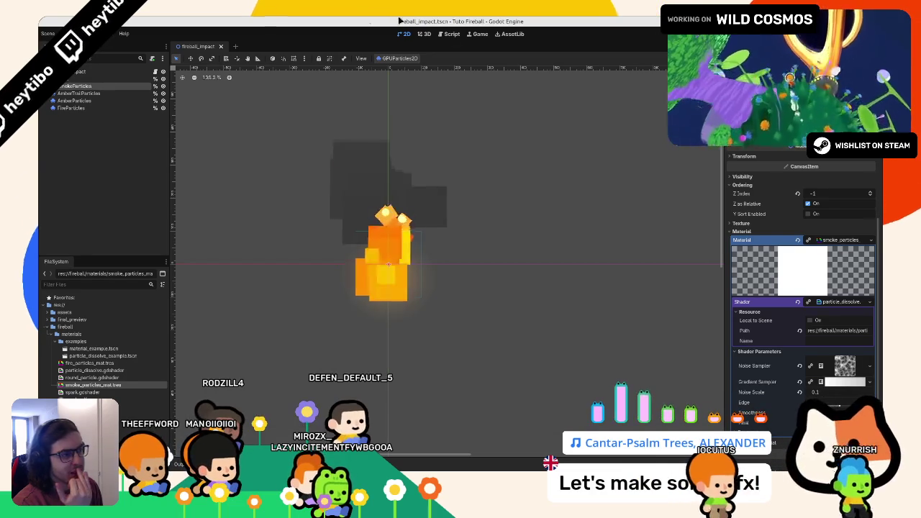
# Step: Add 'COLOR.a = 1.0 - dist;' inside particle_dissolve.gdshader's if(final) block, then run the game
pyautogui.click(838, 301)
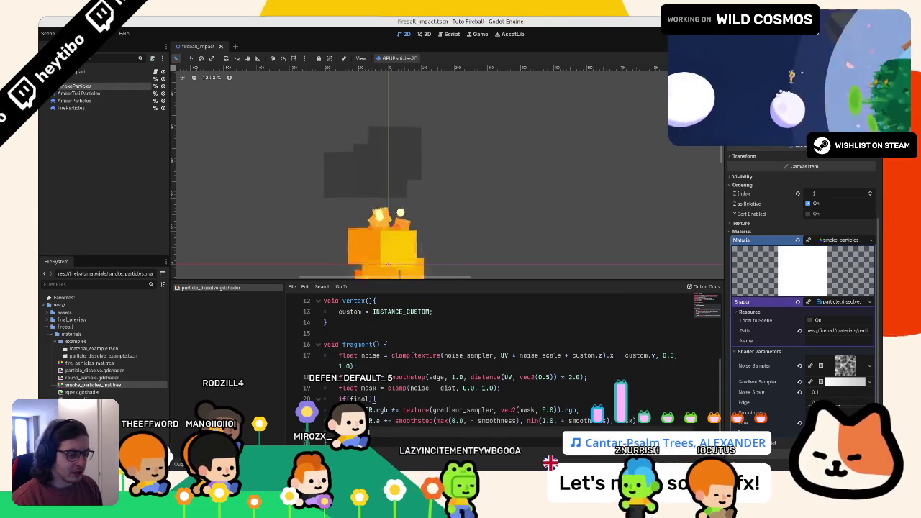
pyautogui.press('Return')
pyautogui.write('COLOR.a')
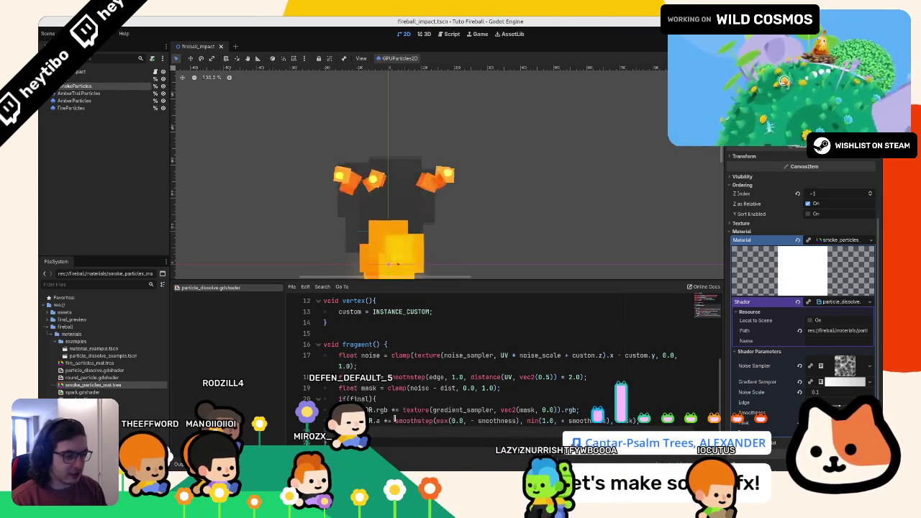
pyautogui.write(' =')
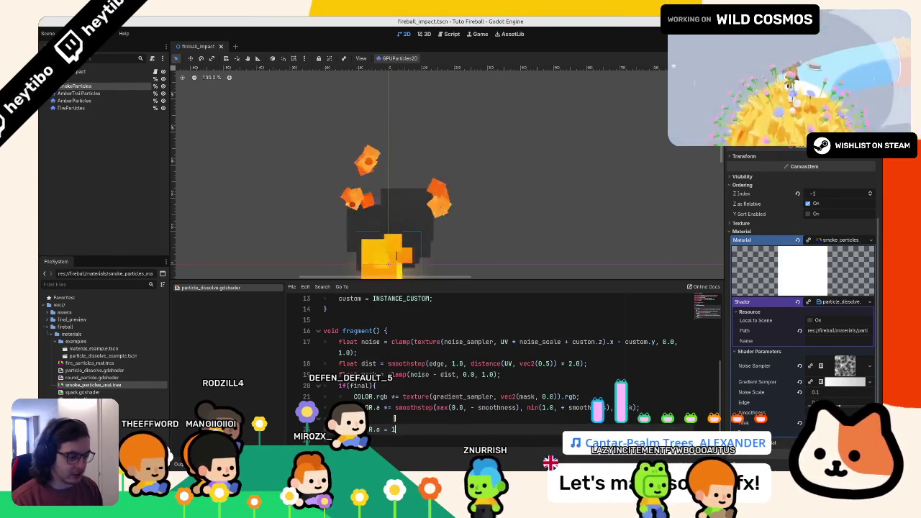
pyautogui.press('Return')
pyautogui.write(';')
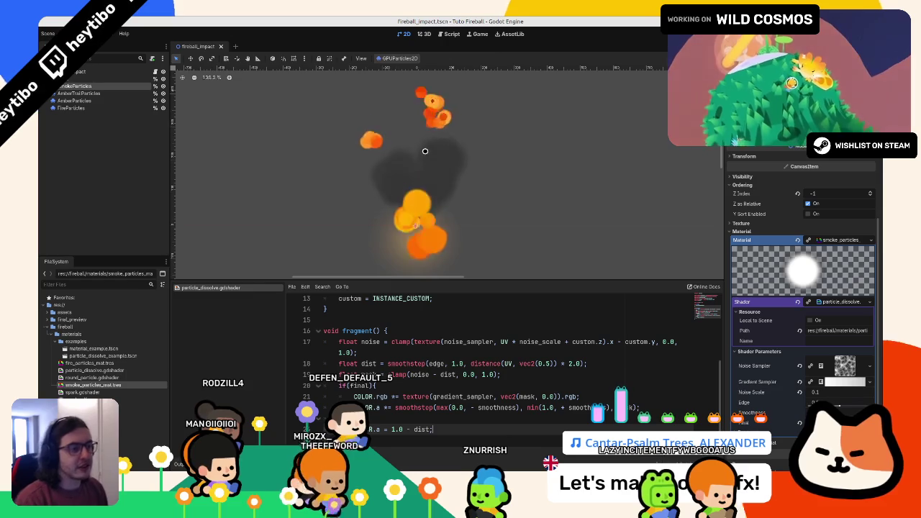
pyautogui.press('F6')
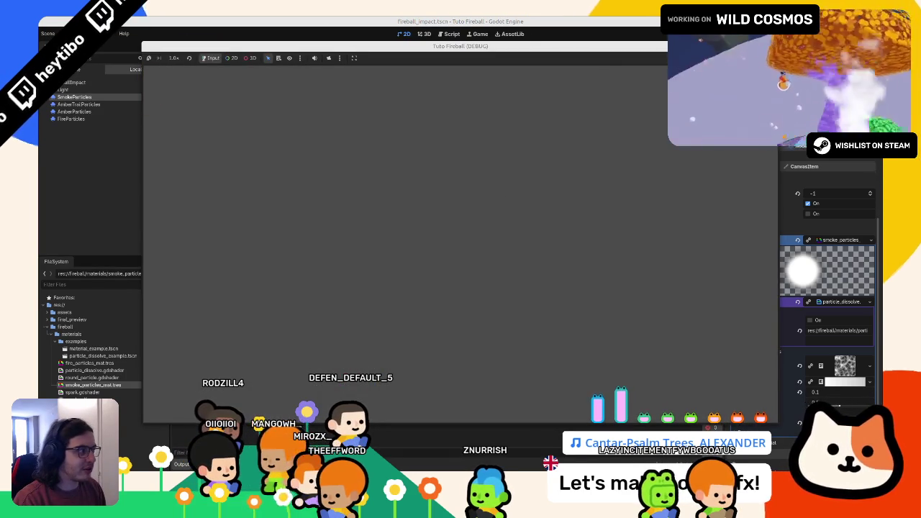
# Step: Stop the game and review the dissolve shader code and the fire particles' shader parameters
pyautogui.press('F8')
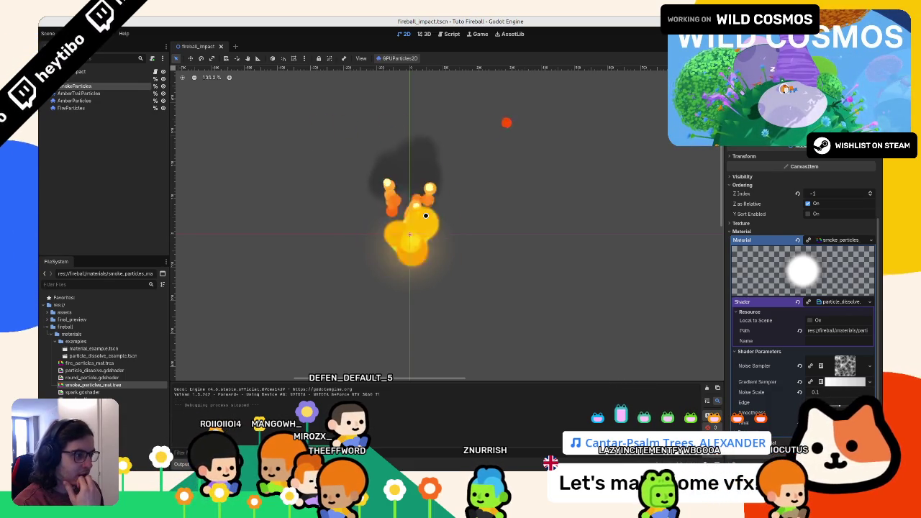
pyautogui.moveTo(415, 268); pyautogui.dragTo(429, 289)
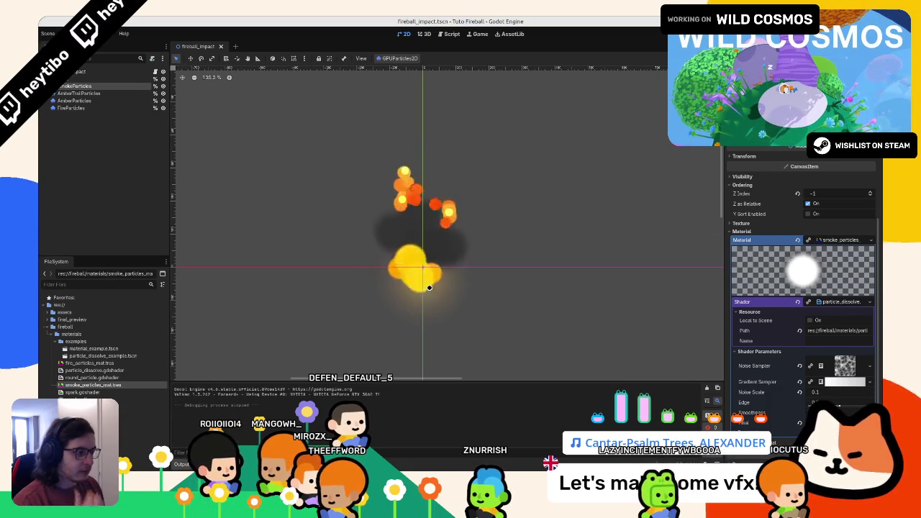
pyautogui.click(827, 302)
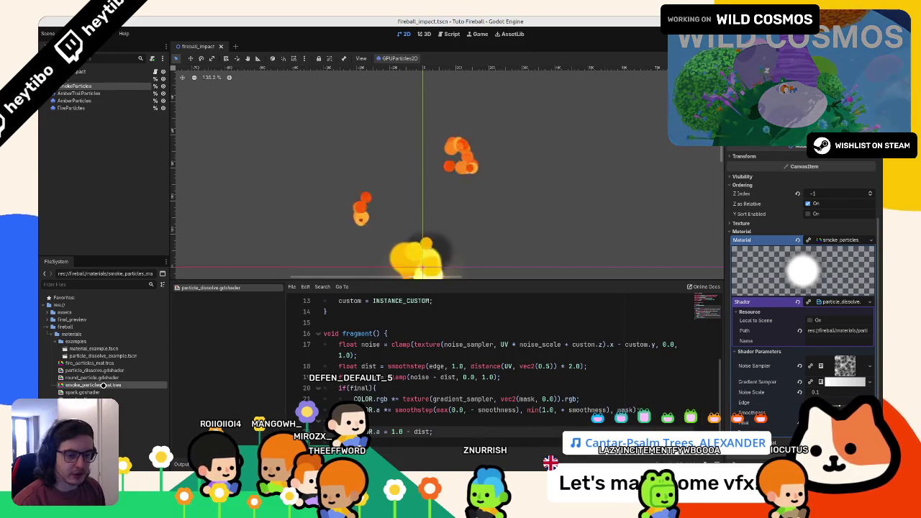
pyautogui.scroll(-5, 795, 287)
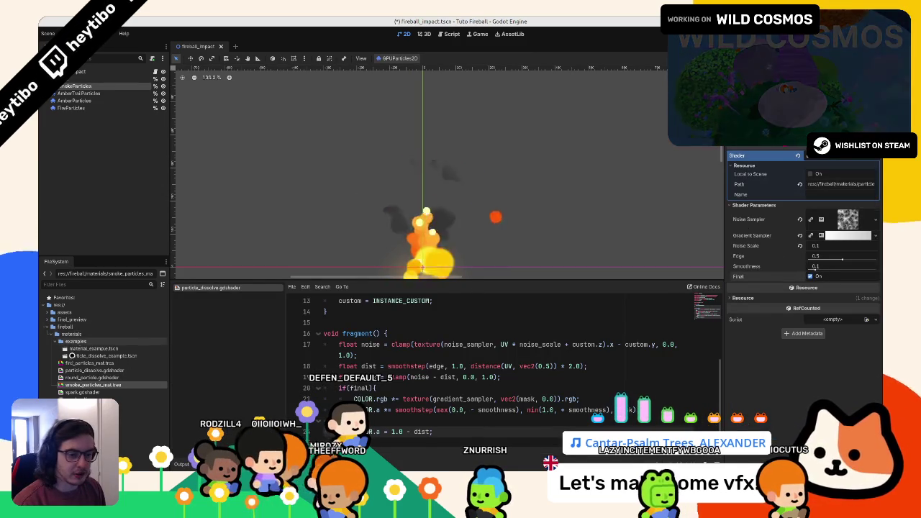
pyautogui.click(89, 362)
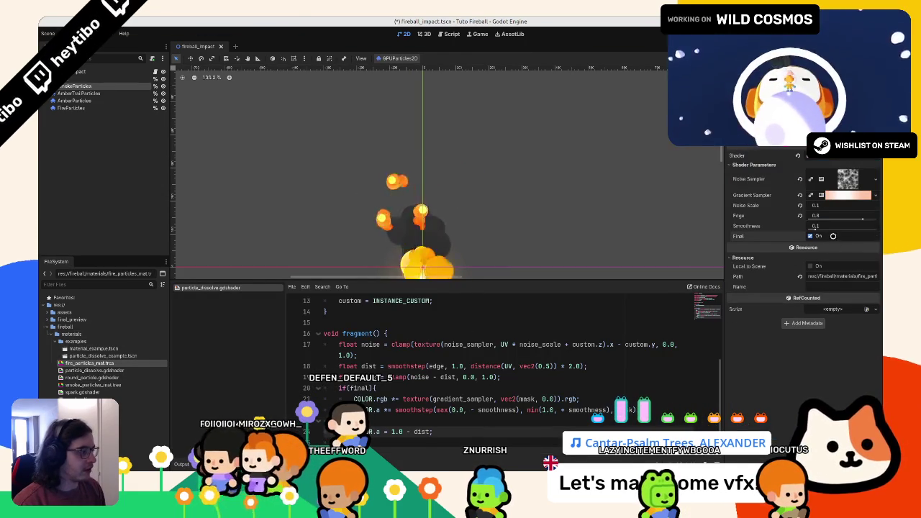
pyautogui.scroll(-3, 485, 202)
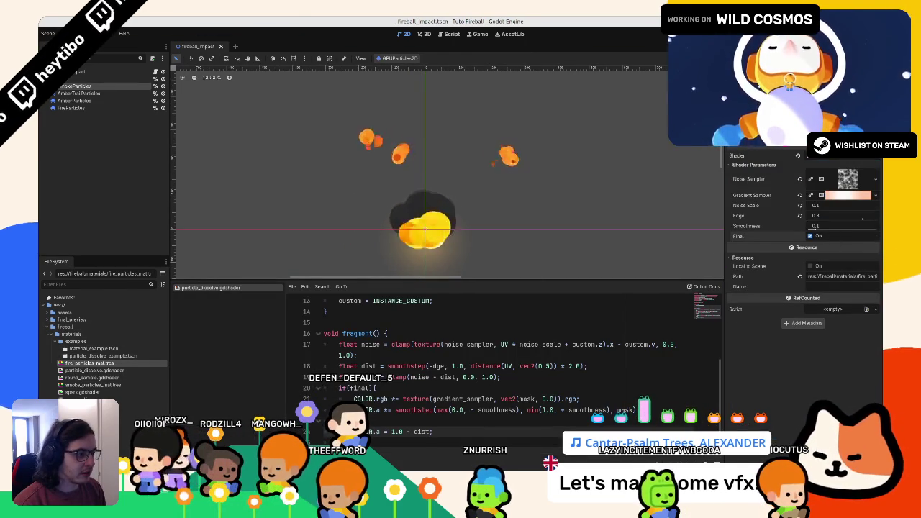
pyautogui.click(349, 298)
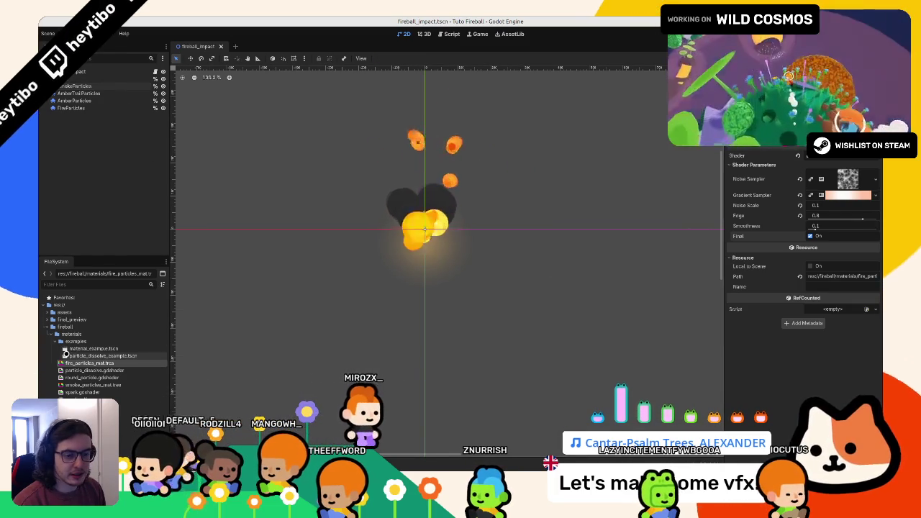
# Step: Open fireball_body.tscn, inspect the fire particles' Process Material and Material, then close the scene
pyautogui.click(46, 342)
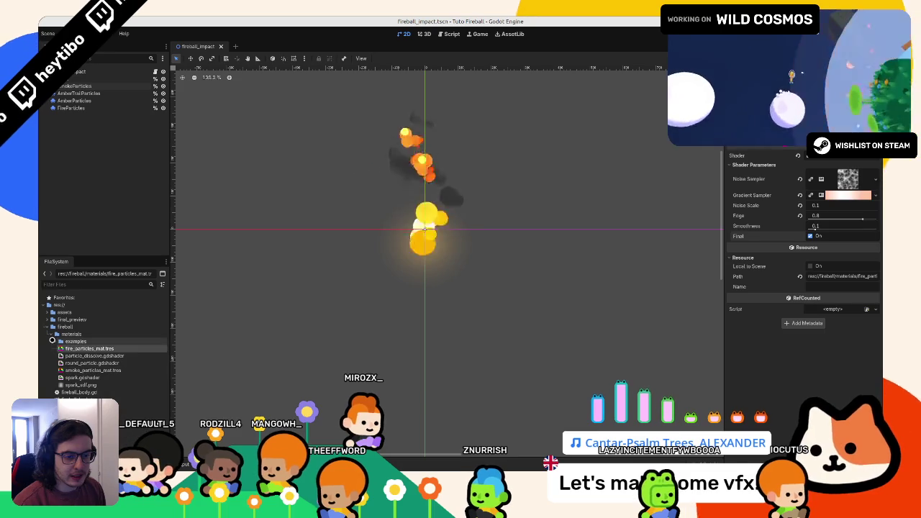
pyautogui.click(53, 334)
pyautogui.doubleClick(55, 349)
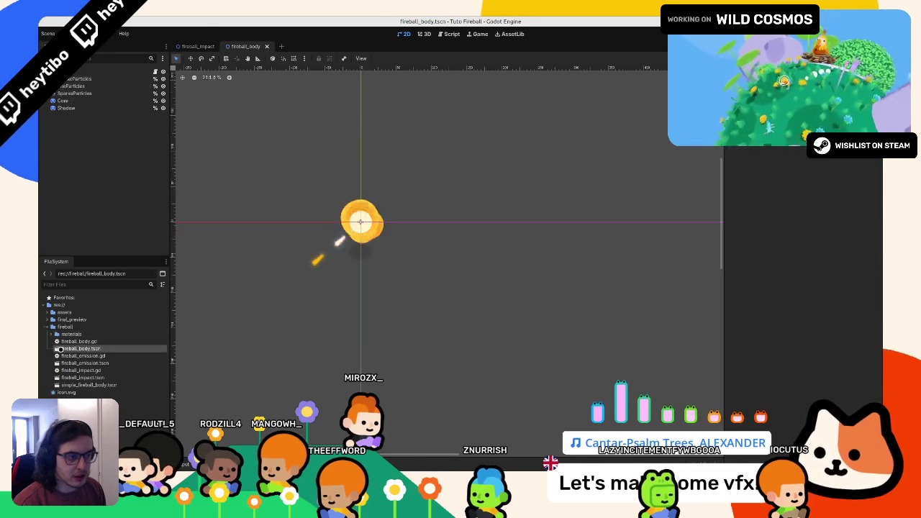
pyautogui.moveTo(287, 312); pyautogui.dragTo(324, 331)
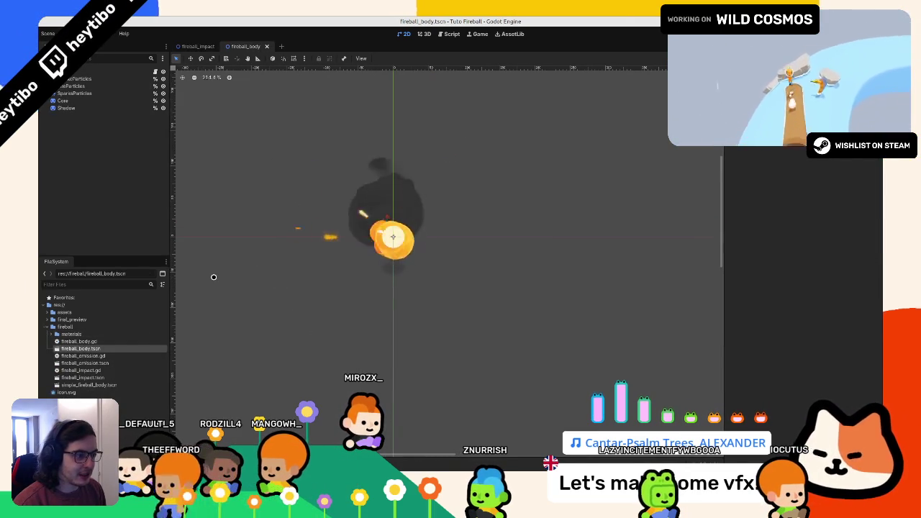
pyautogui.click(86, 85)
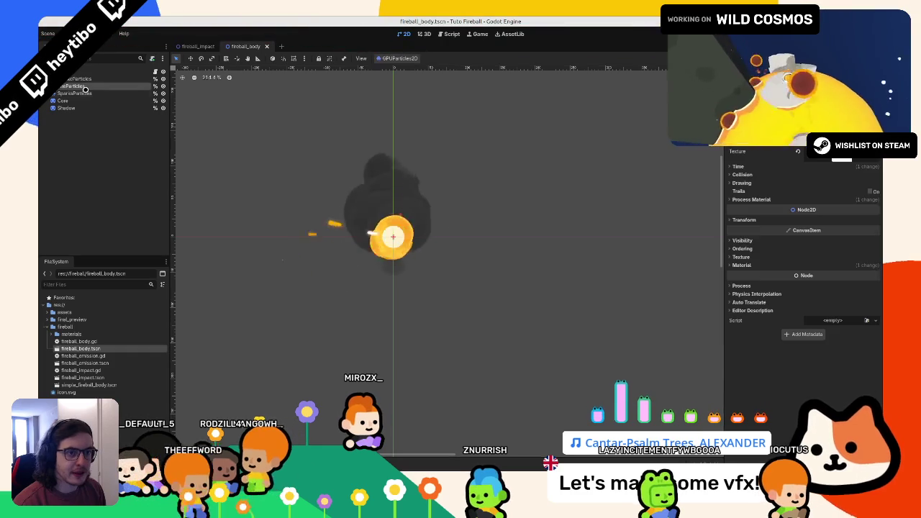
pyautogui.click(773, 199)
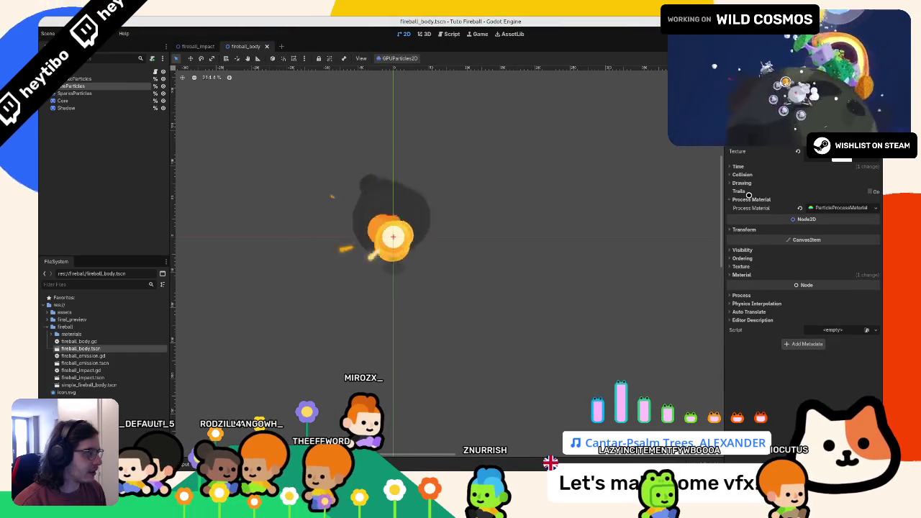
pyautogui.click(842, 207)
pyautogui.click(846, 207)
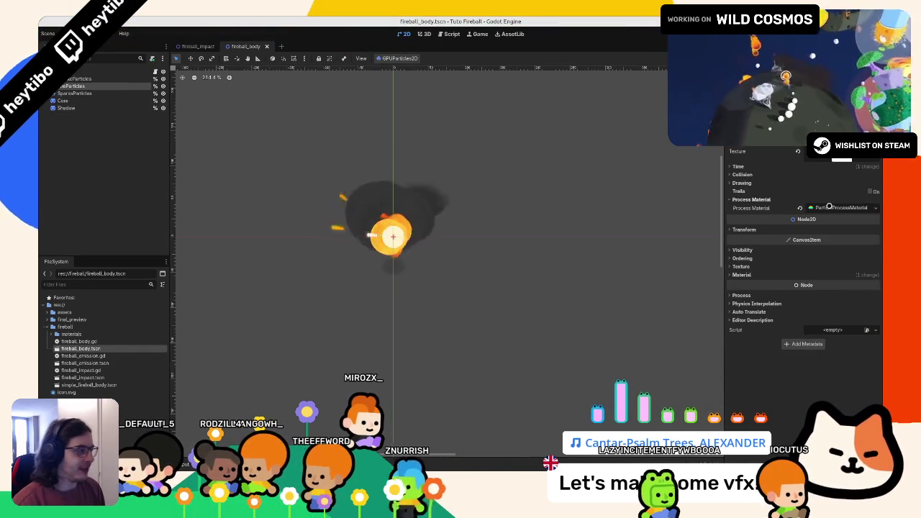
pyautogui.click(742, 274)
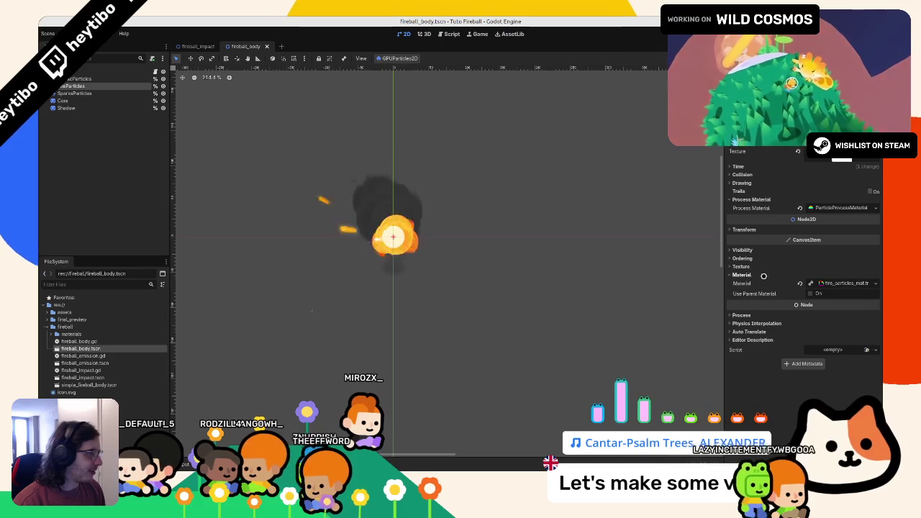
pyautogui.middleClick(246, 46)
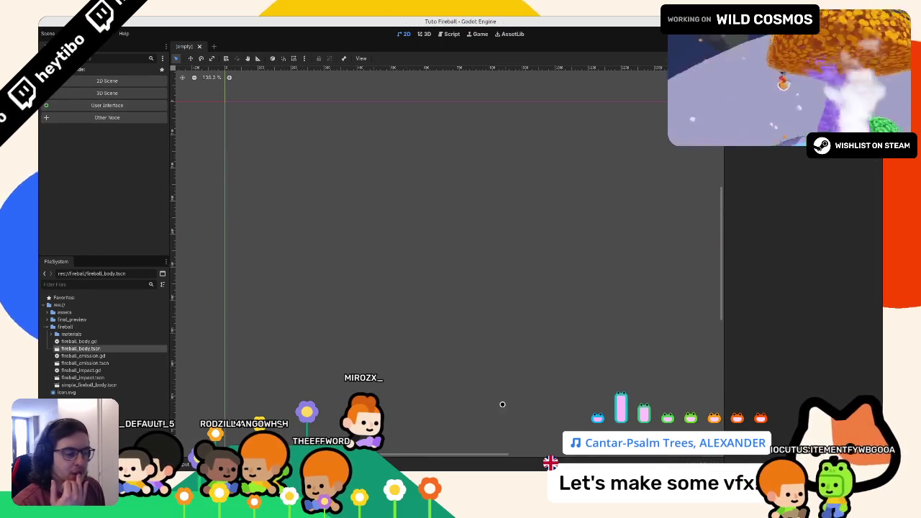
# Step: Scroll through the fireball article's component breakdown, then return to Godot
pyautogui.hotkey('alt', 'Tab')
pyautogui.scroll(-3, 368, 266)
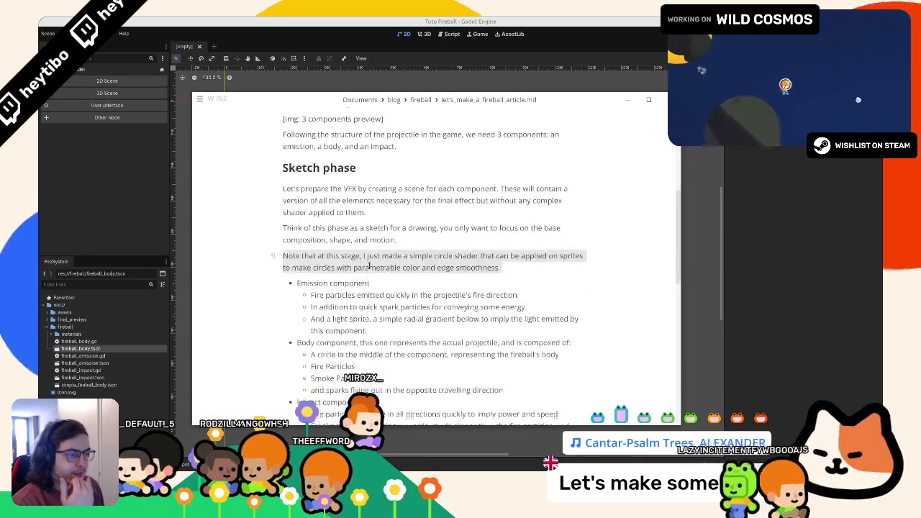
pyautogui.scroll(-6, 369, 266)
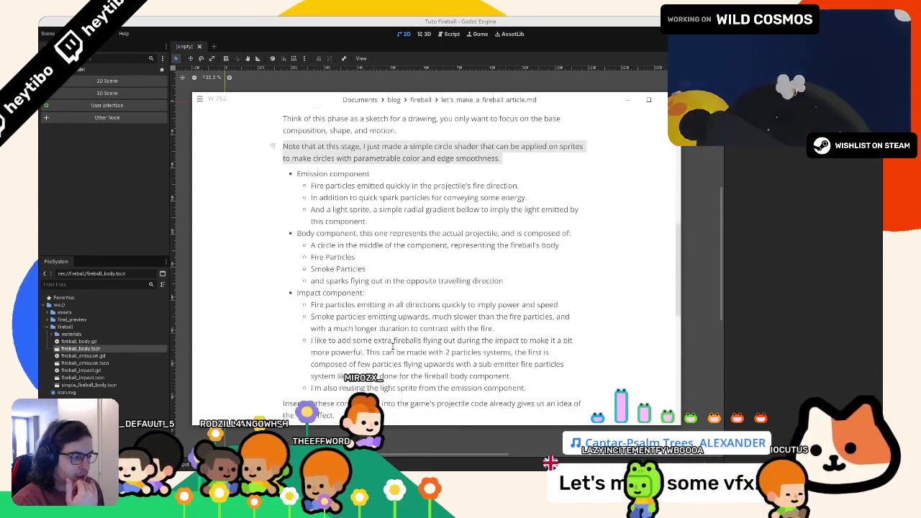
pyautogui.hotkey('alt', 'Tab')
# Step: Open material_example.tscn from materials/examples and close the particle dissolve example scene
pyautogui.click(51, 342)
pyautogui.doubleClick(79, 356)
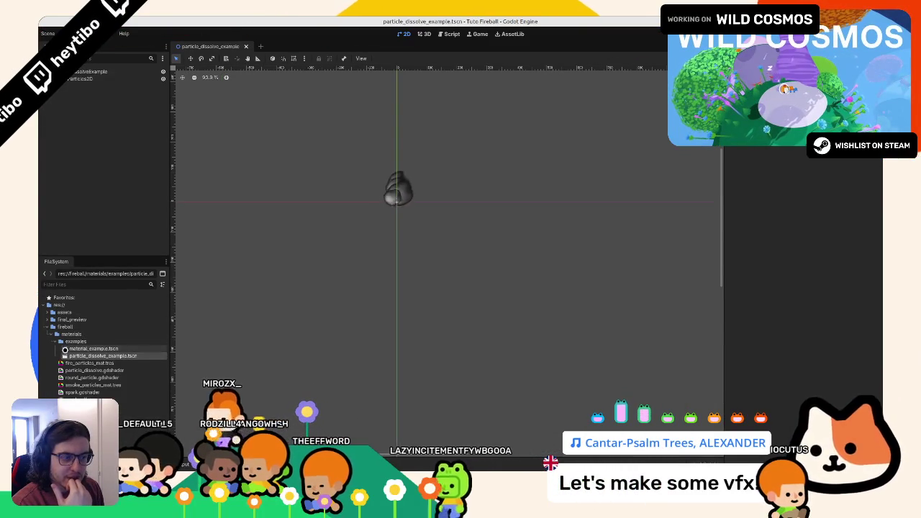
pyautogui.doubleClick(64, 348)
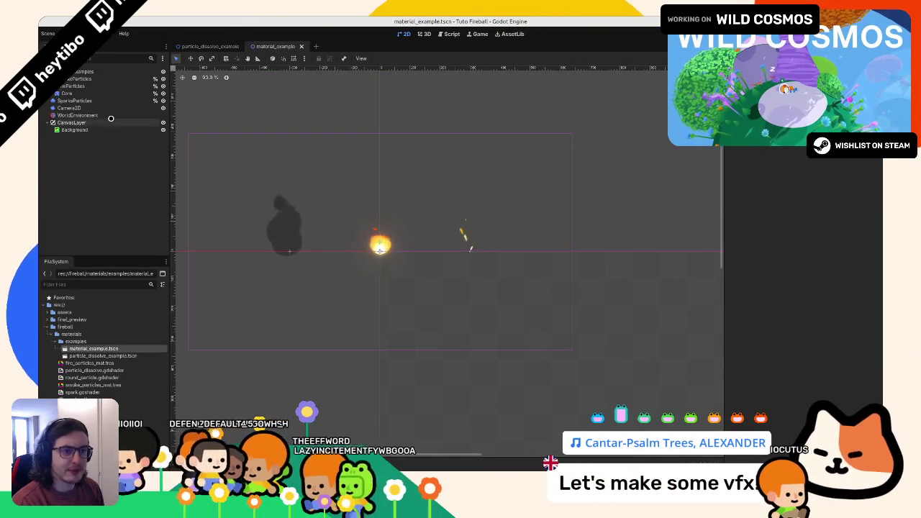
pyautogui.click(201, 46)
pyautogui.click(242, 46)
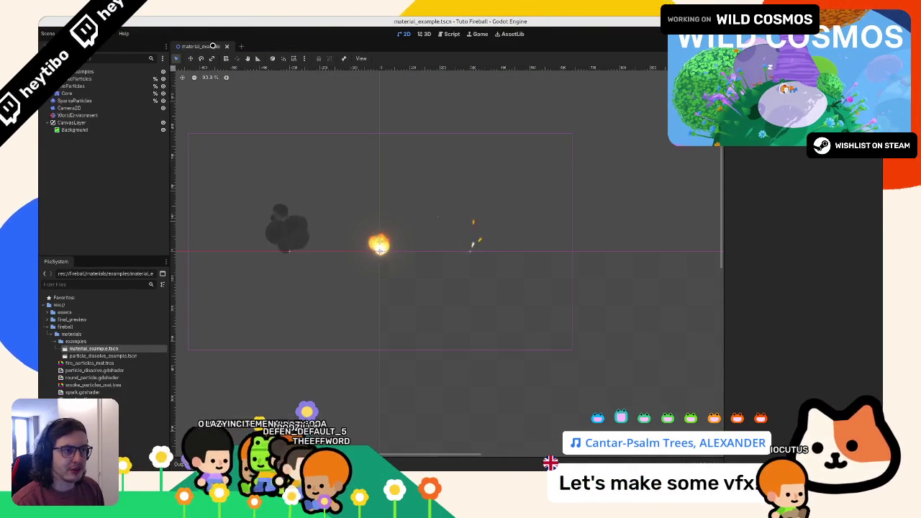
# Step: Save final_preview's WorldEnvironment environment as default_environment.tres, then close final_preview.tscn
pyautogui.hotkey('ctrl', 'shift', 'o')
pyautogui.write('final')
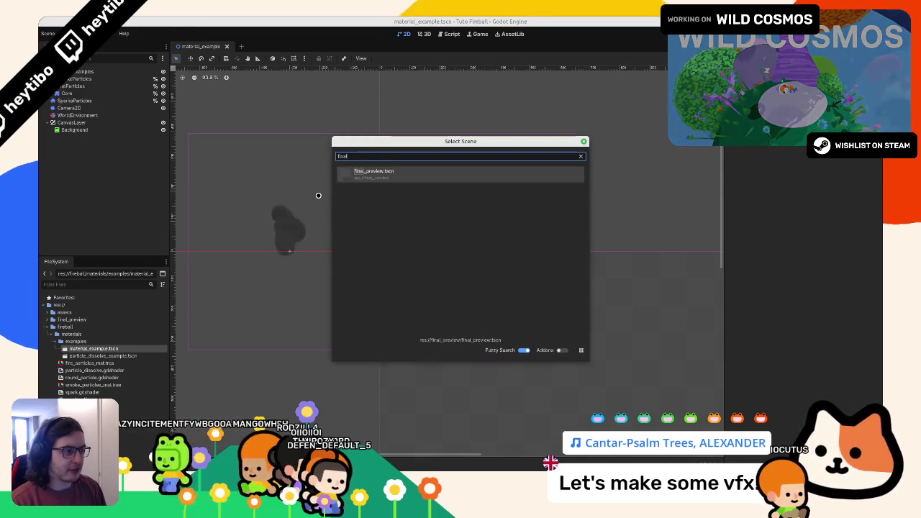
pyautogui.press('Return')
pyautogui.click(108, 101)
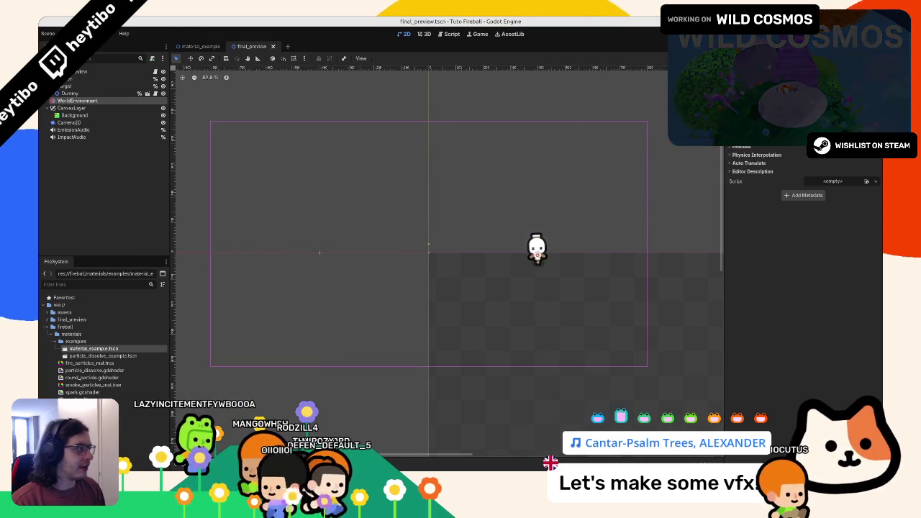
pyautogui.click(874, 182)
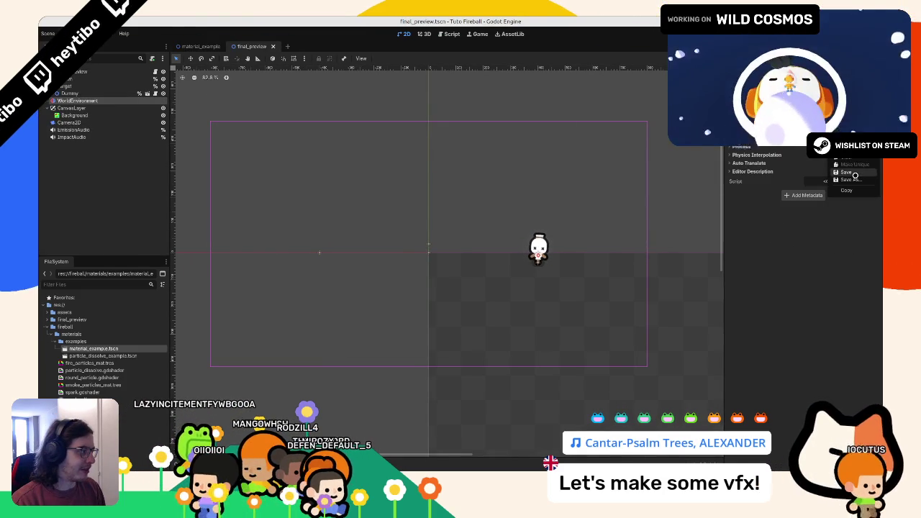
pyautogui.click(855, 179)
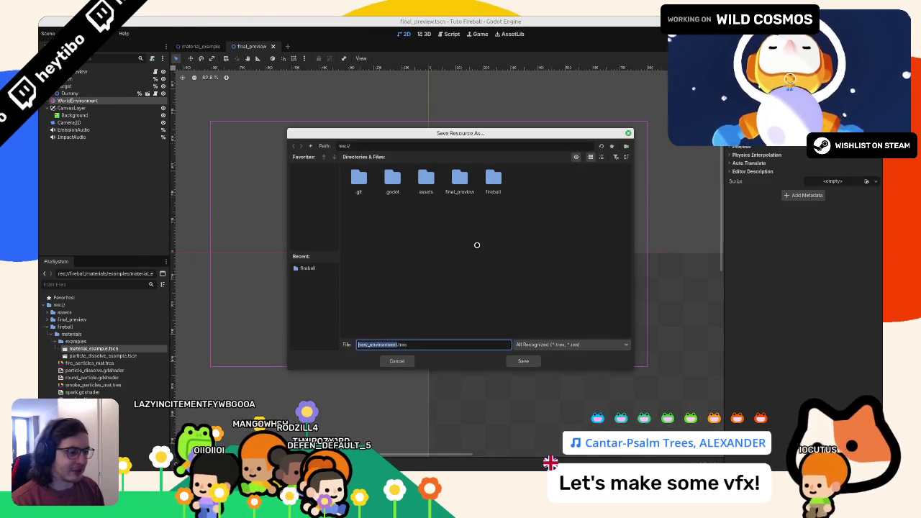
pyautogui.press('Left')
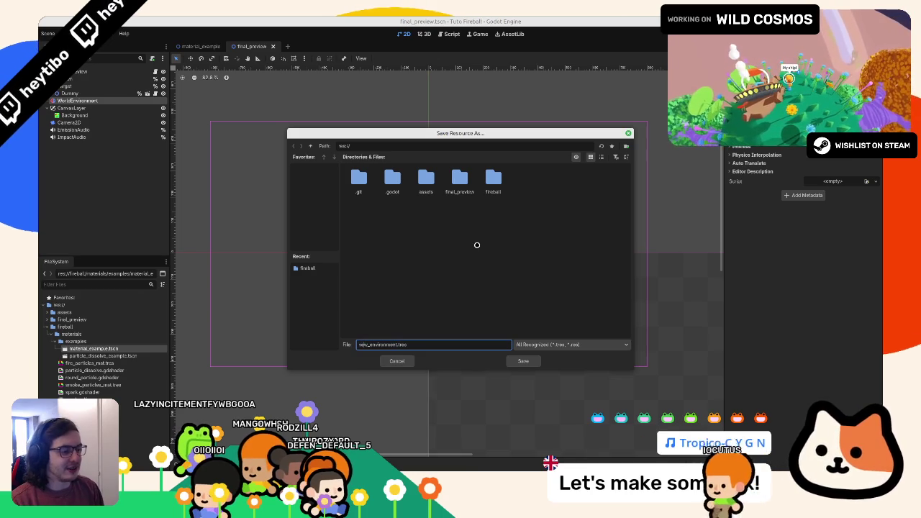
pyautogui.press('Delete')
pyautogui.press('Delete')
pyautogui.press('Delete')
pyautogui.write('default')
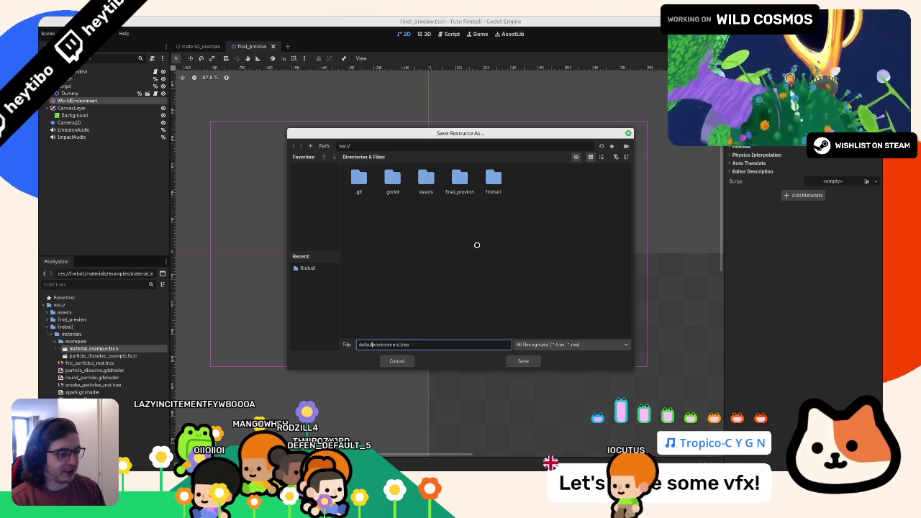
pyautogui.press('Return')
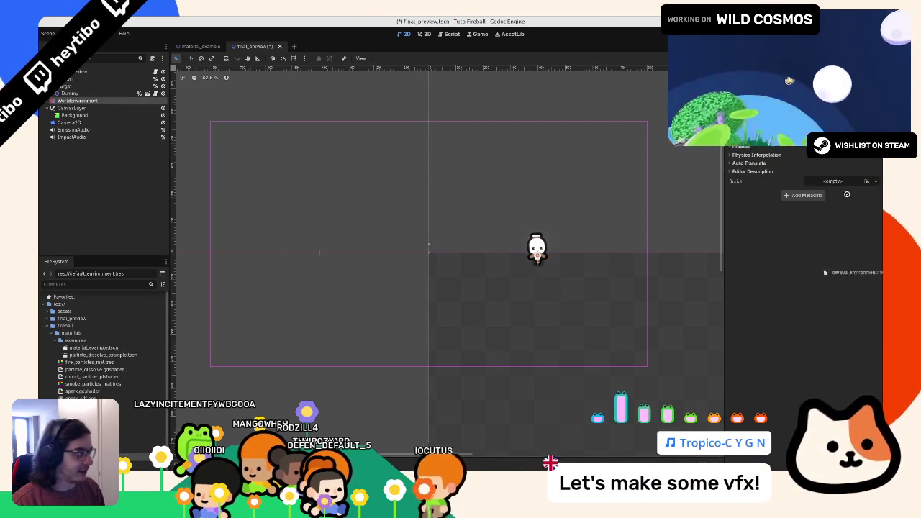
pyautogui.hotkey('ctrl', 'shift', 'w')
pyautogui.click(468, 246)
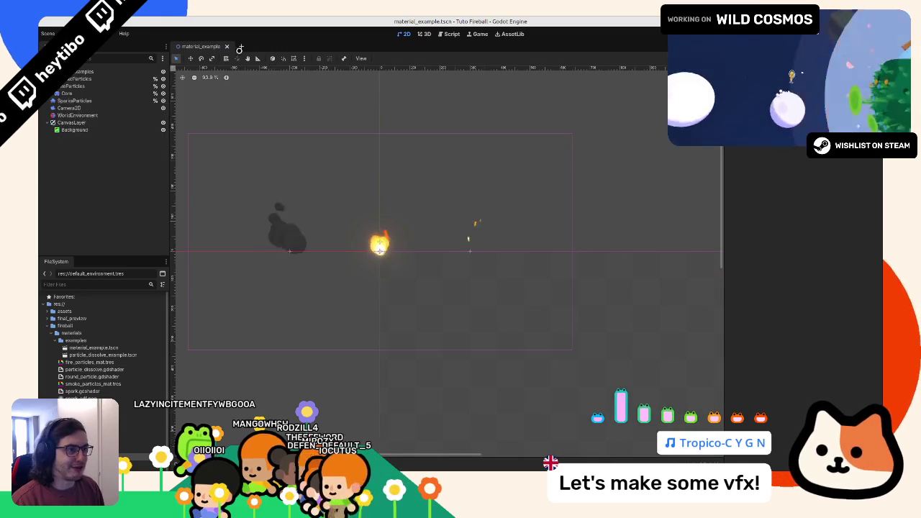
# Step: Run the material example scene to preview fire, smoke and sparks, then save and close it
pyautogui.click(75, 115)
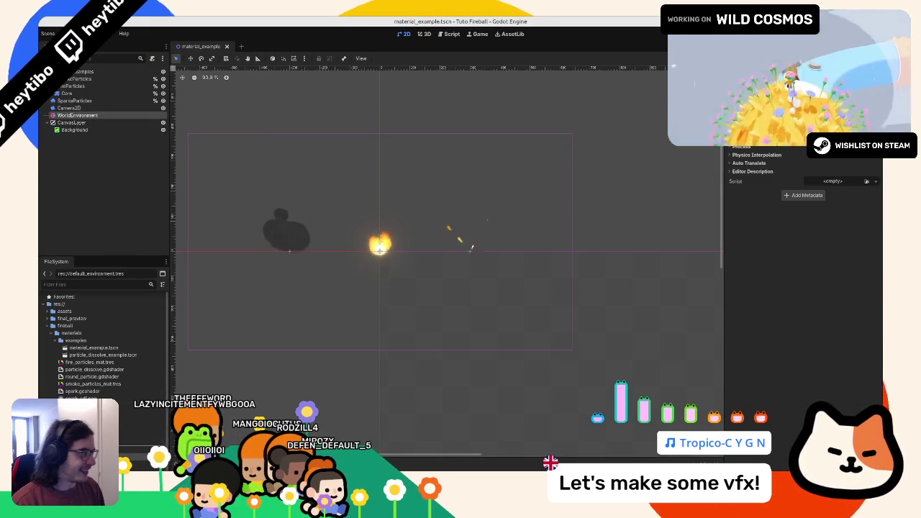
pyautogui.press('F6')
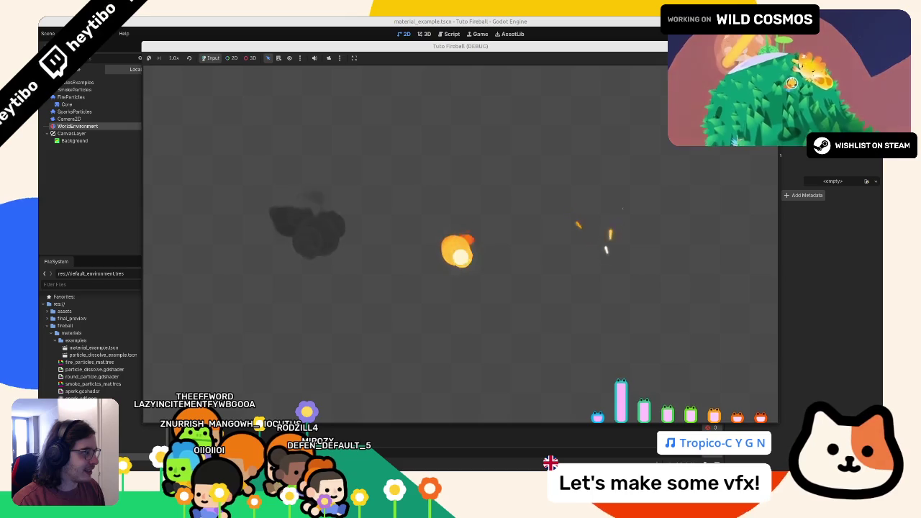
pyautogui.press('F8')
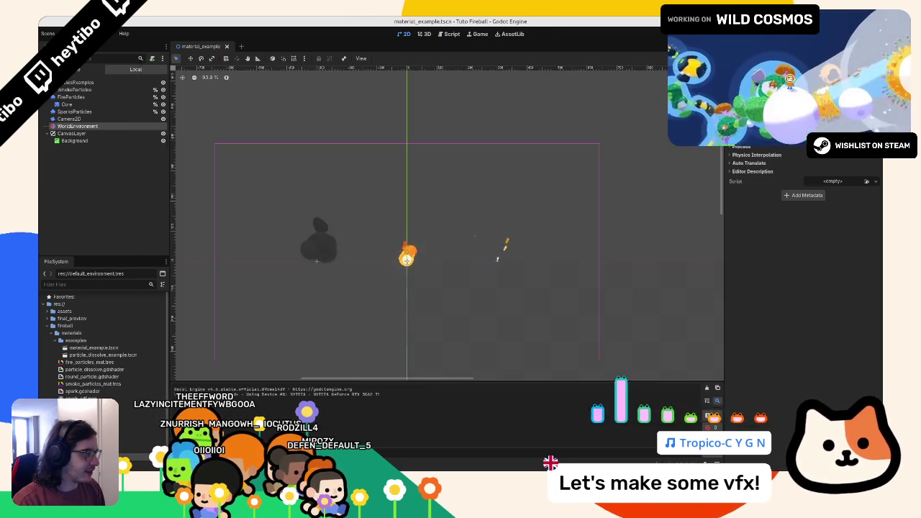
pyautogui.hotkey('ctrl', 's')
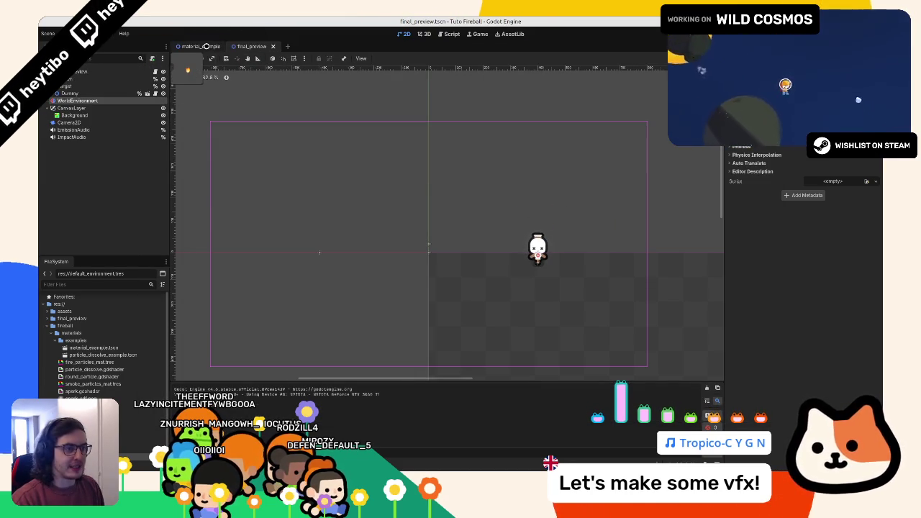
pyautogui.middleClick(207, 46)
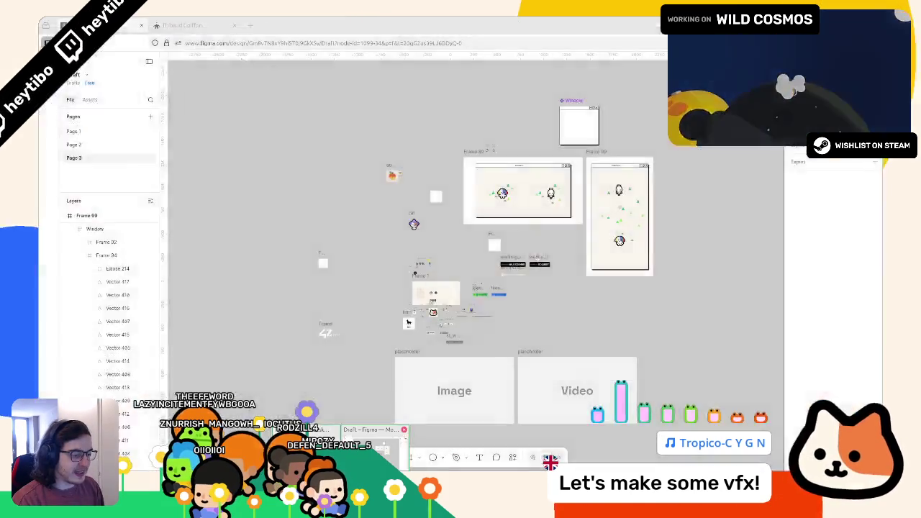